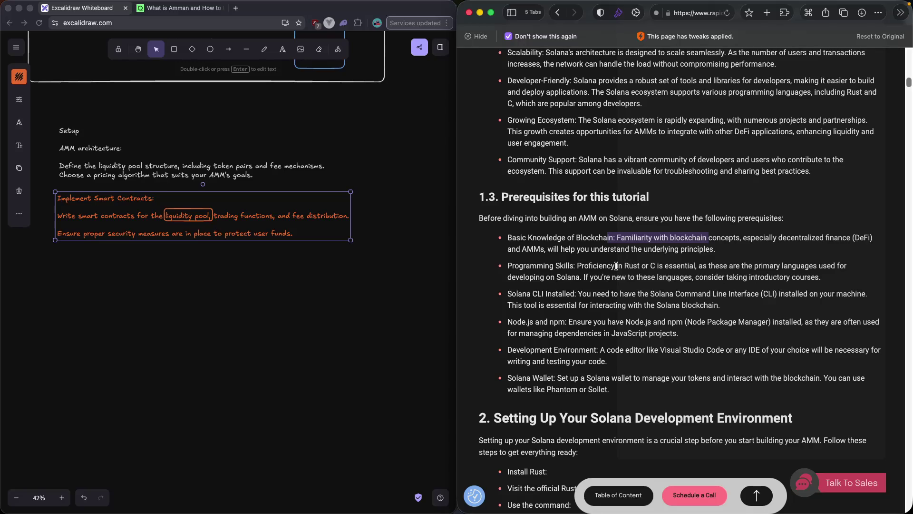
# Highlight phrases in the Programming Skills prerequisite of the AMM article, then clear the highlight.
pyautogui.moveTo(581, 266); pyautogui.dragTo(733, 266)
pyautogui.moveTo(715, 266); pyautogui.dragTo(793, 269)
pyautogui.moveTo(593, 276); pyautogui.dragTo(642, 279)
pyautogui.scroll(-1, 625, 275)
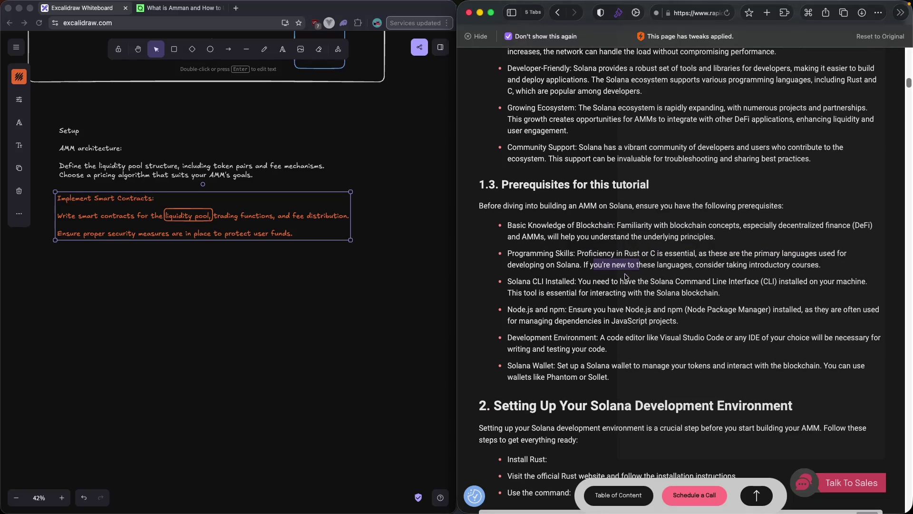
pyautogui.moveTo(513, 281); pyautogui.dragTo(580, 281)
pyautogui.click(579, 281)
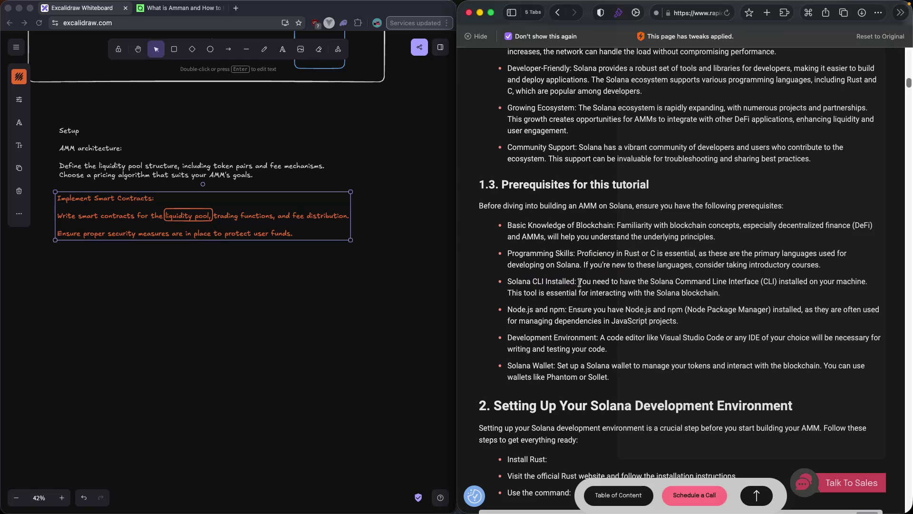
# Scroll down to the 'Setting Up Your Solana Development Environment' Bash blocks.
pyautogui.scroll(-3, 748, 293)
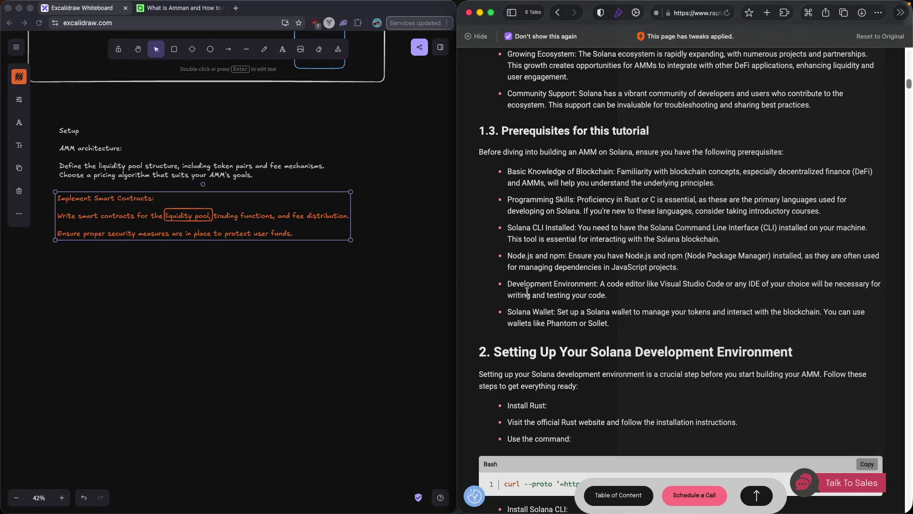
pyautogui.scroll(-1, 527, 291)
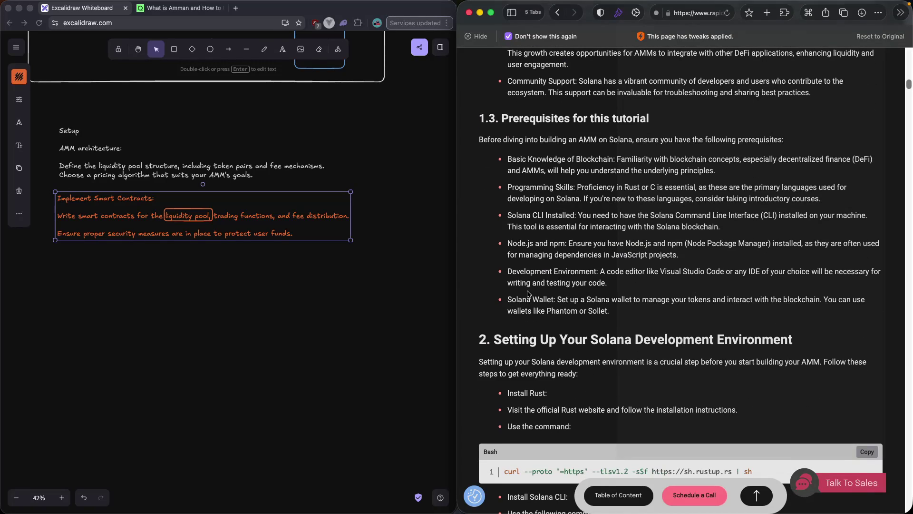
pyautogui.scroll(-2, 533, 290)
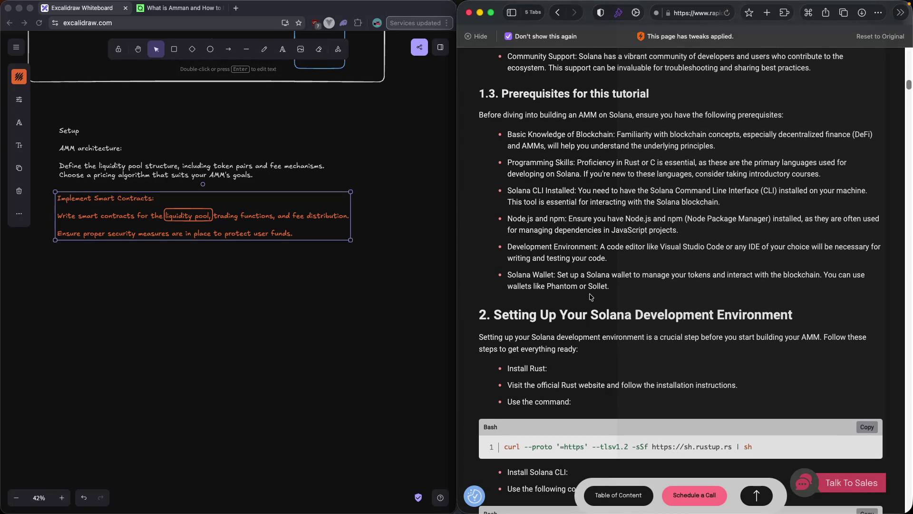
pyautogui.scroll(-1, 537, 285)
pyautogui.moveTo(557, 269); pyautogui.dragTo(623, 268)
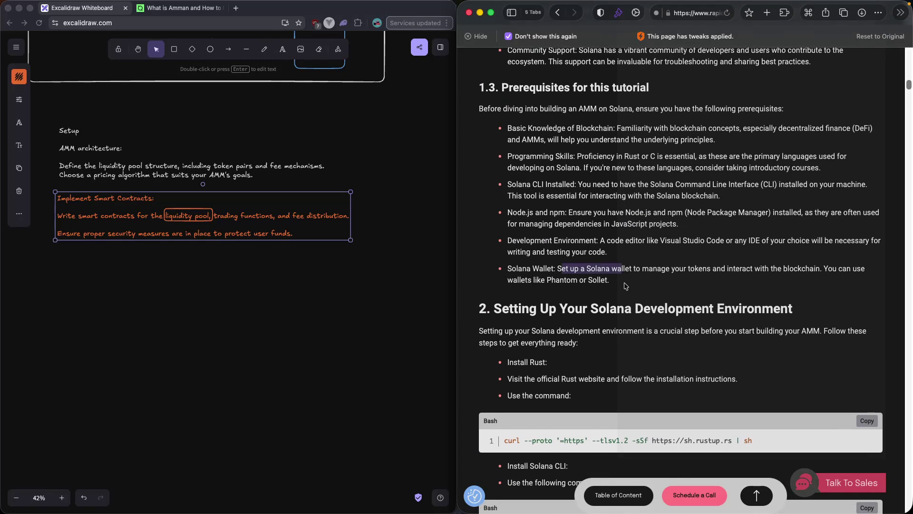
pyautogui.scroll(-1, 626, 286)
pyautogui.scroll(-3, 626, 286)
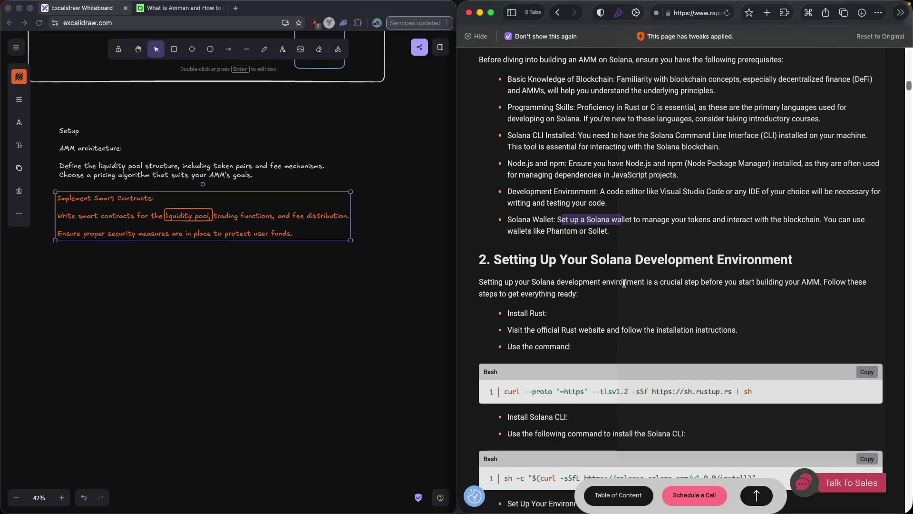
pyautogui.scroll(-1, 625, 284)
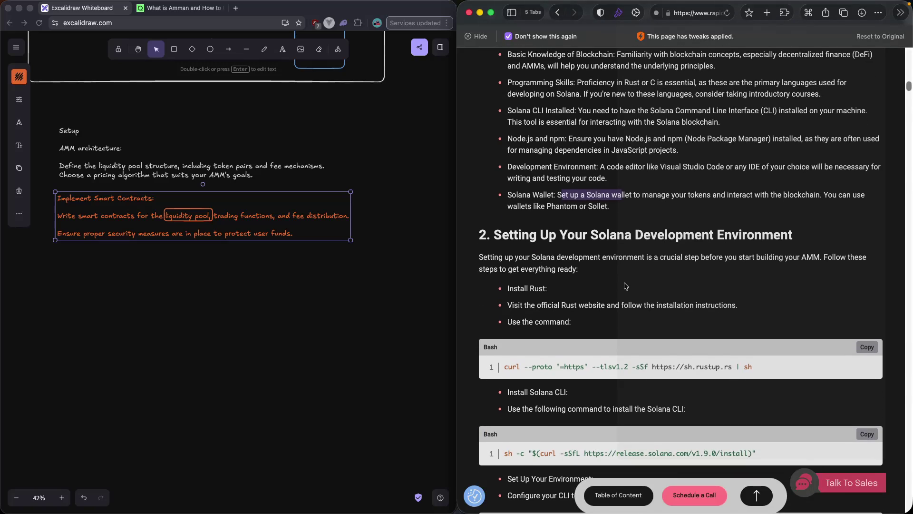
pyautogui.scroll(-4, 626, 285)
pyautogui.scroll(-5, 626, 286)
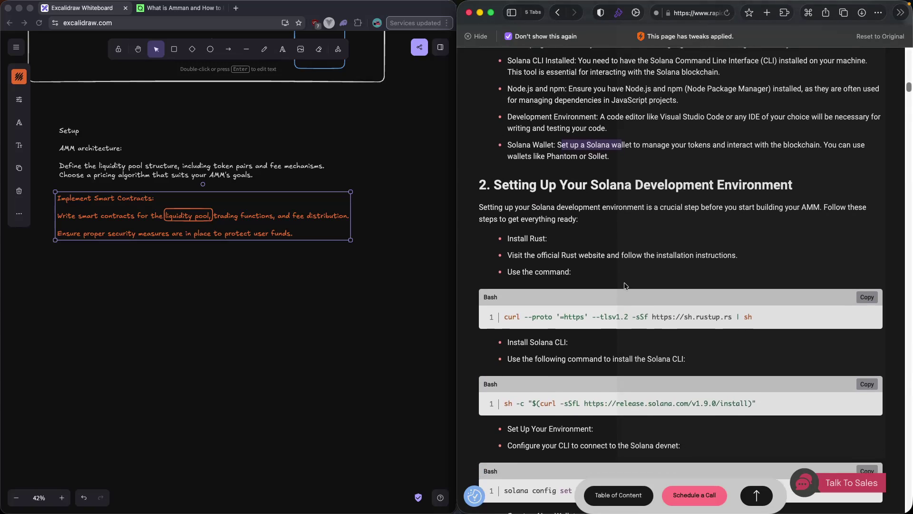
pyautogui.scroll(-8, 625, 286)
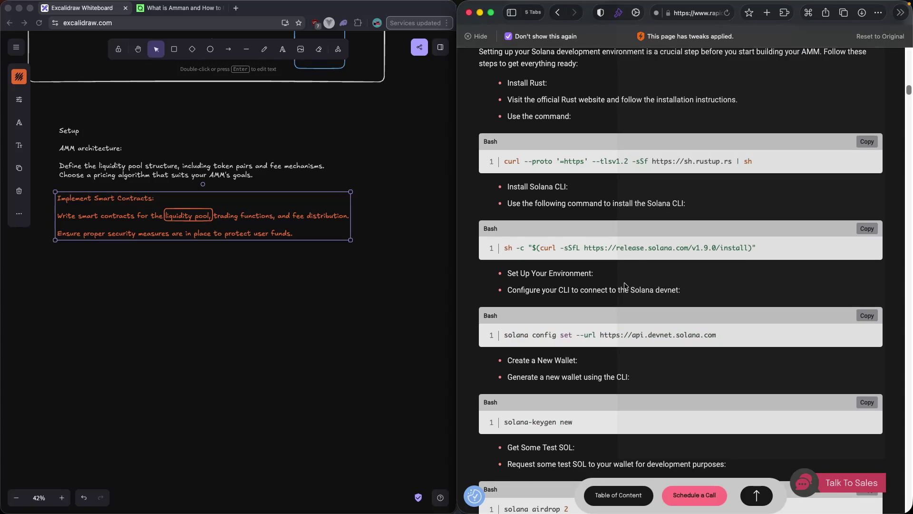
# Copy the devnet config command from the article and launch a terminal via Spotlight.
pyautogui.click(861, 318)
pyautogui.press('super+space')
pyautogui.write('wezterm')
pyautogui.press('Return')
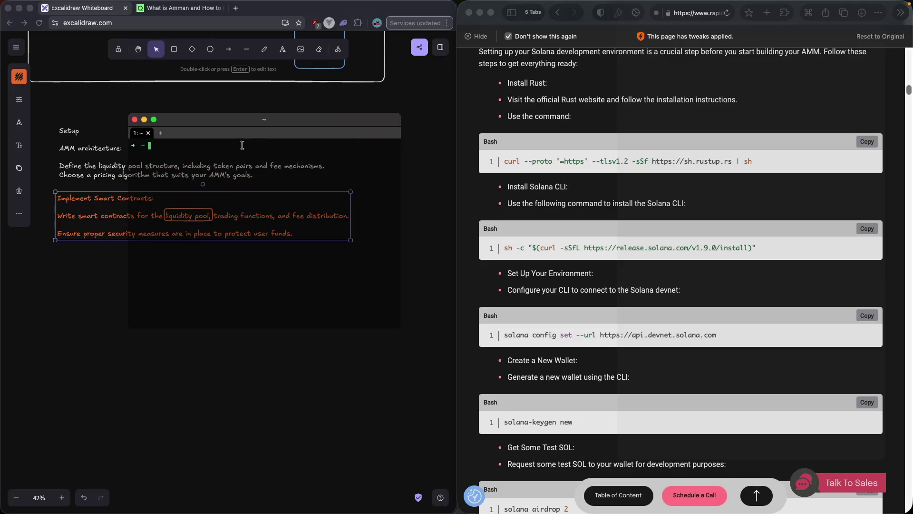
# Type 'solana config set --url' at the terminal prompt.
pyautogui.write('so')
pyautogui.press('Tab')
pyautogui.write('lana')
pyautogui.write(' n')
pyautogui.press('Tab')
pyautogui.press('BackSpace')
pyautogui.press('BackSpace')
pyautogui.press('BackSpace')
pyautogui.press('BackSpace')
pyautogui.press('BackSpace')
pyautogui.press('BackSpace')
pyautogui.press('BackSpace')
pyautogui.write('confi')
pyautogui.write('g')
pyautogui.write(' se')
pyautogui.write('t -')
pyautogui.write('-ru')
pyautogui.press('BackSpace')
pyautogui.write('rl')
pyautogui.click(612, 332)
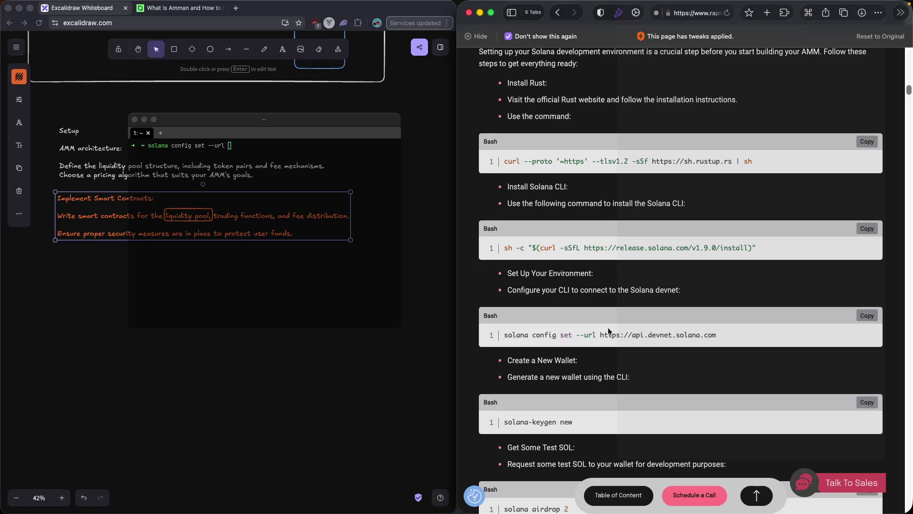
pyautogui.moveTo(601, 334); pyautogui.dragTo(728, 341)
pyautogui.press('super+c')
pyautogui.click(247, 161)
pyautogui.press('super+v')
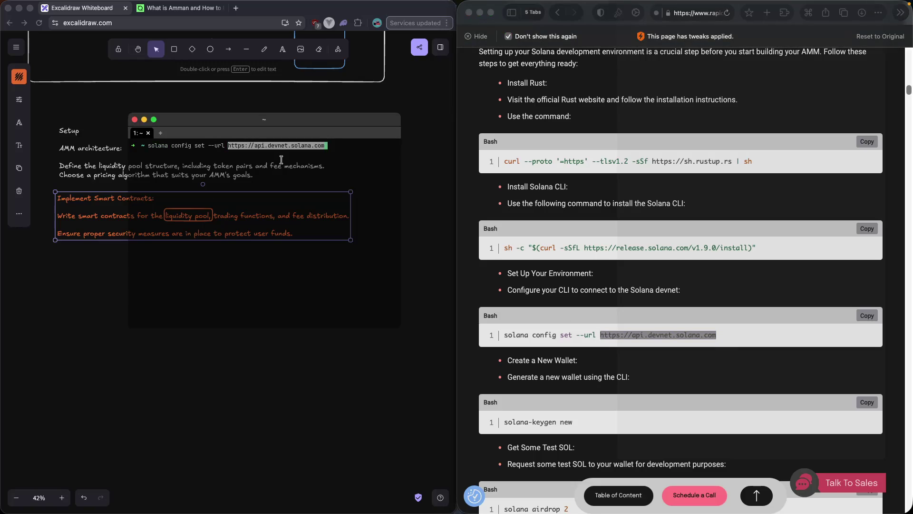
pyautogui.press('Return')
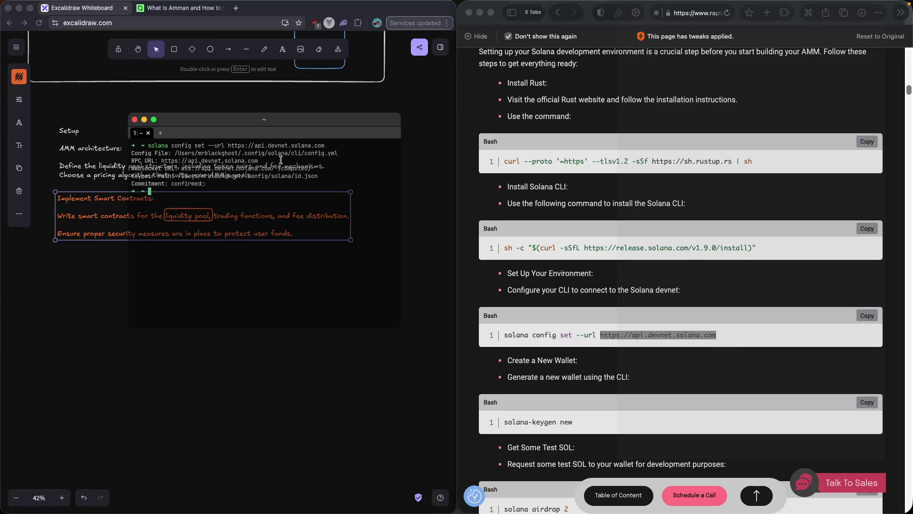
pyautogui.moveTo(287, 119); pyautogui.dragTo(298, 253)
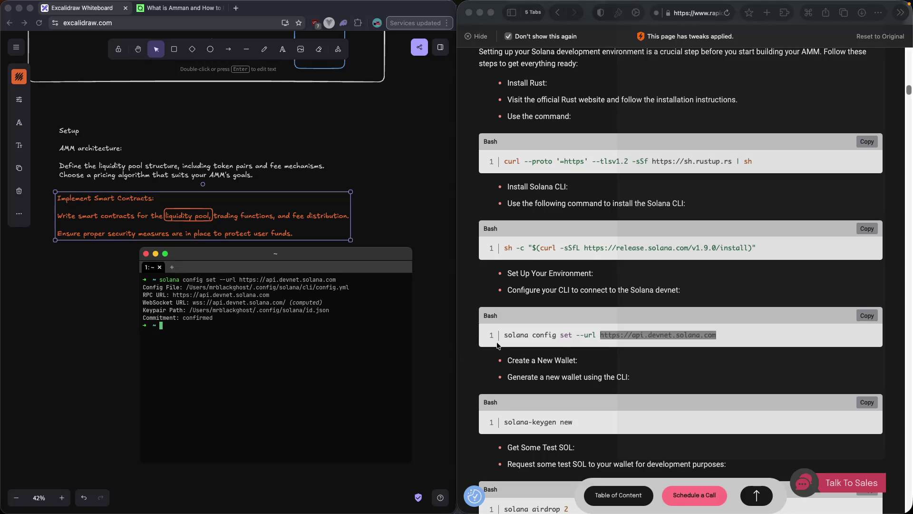
pyautogui.scroll(-2, 498, 346)
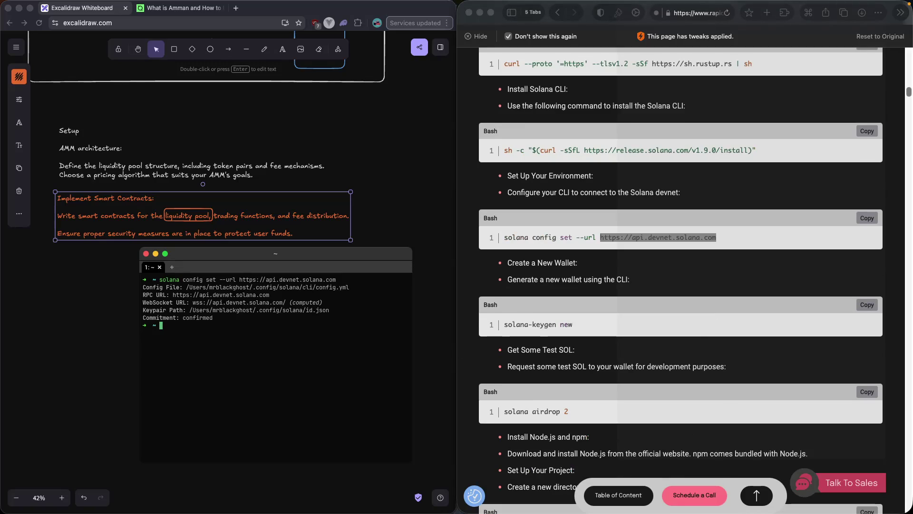
# Run the article's airdrop command with the amount changed to 11 SOL.
pyautogui.click(867, 392)
pyautogui.click(204, 338)
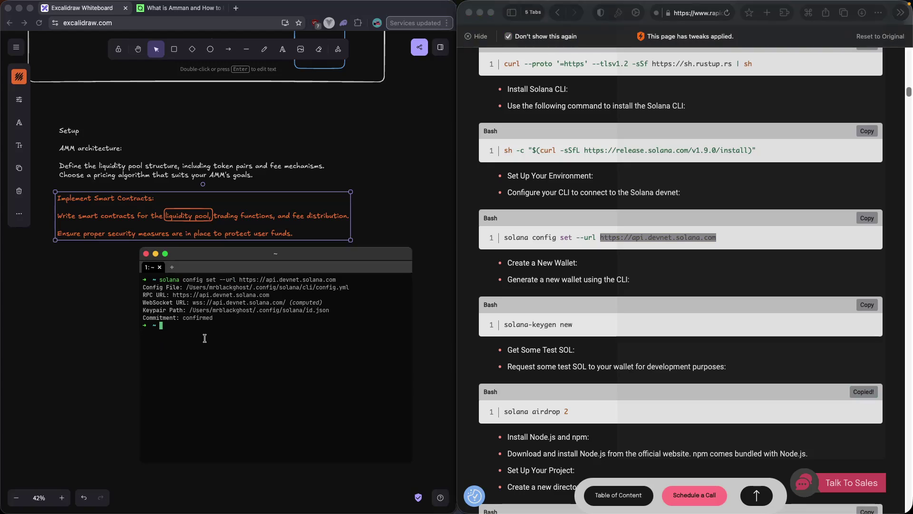
pyautogui.press('super+v')
pyautogui.press('BackSpace')
pyautogui.write('1')
pyautogui.press('BackSpace')
pyautogui.write('11')
pyautogui.press('Return')
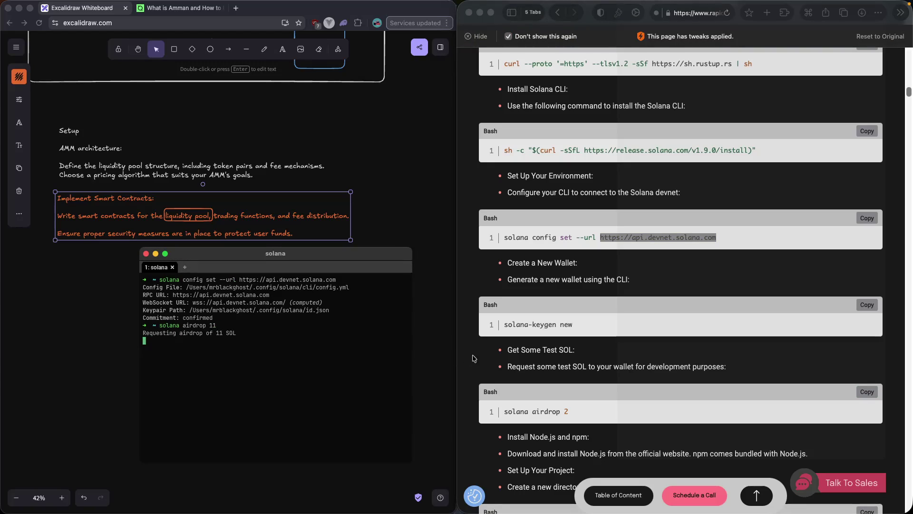
# Run 'solana balance', which reports 4.33648412 SOL, and select the Balance unchanged line.
pyautogui.scroll(-4, 542, 352)
pyautogui.scroll(-1, 542, 352)
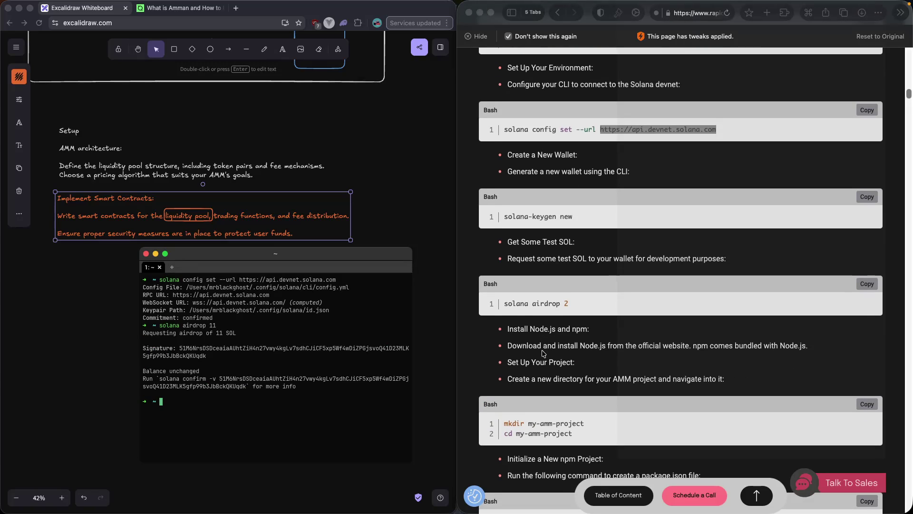
pyautogui.write('soalan')
pyautogui.press('BackSpace')
pyautogui.press('BackSpace')
pyautogui.press('BackSpace')
pyautogui.write('lana bala')
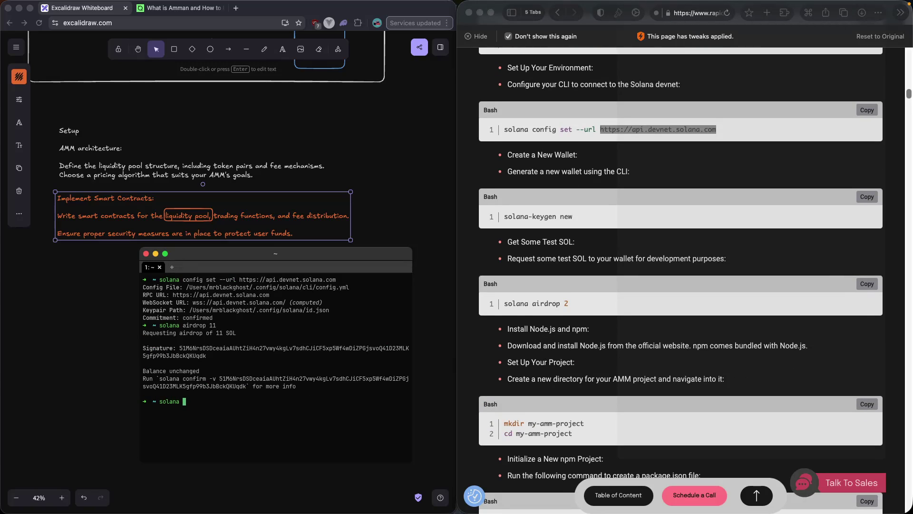
pyautogui.write('nce')
pyautogui.press('Return')
pyautogui.moveTo(203, 371); pyautogui.dragTo(141, 369)
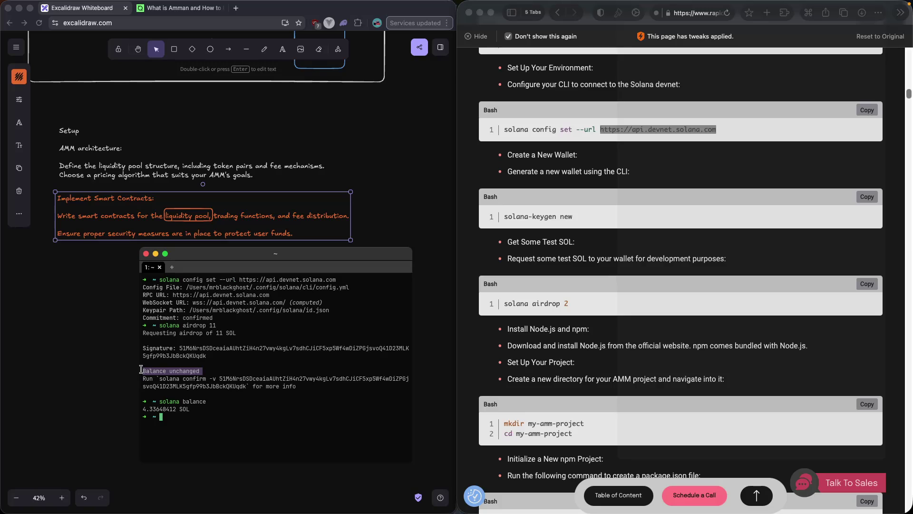
# Run the suggested solana confirm command for the airdrop transaction.
pyautogui.click(244, 387)
pyautogui.moveTo(244, 387); pyautogui.dragTo(160, 379)
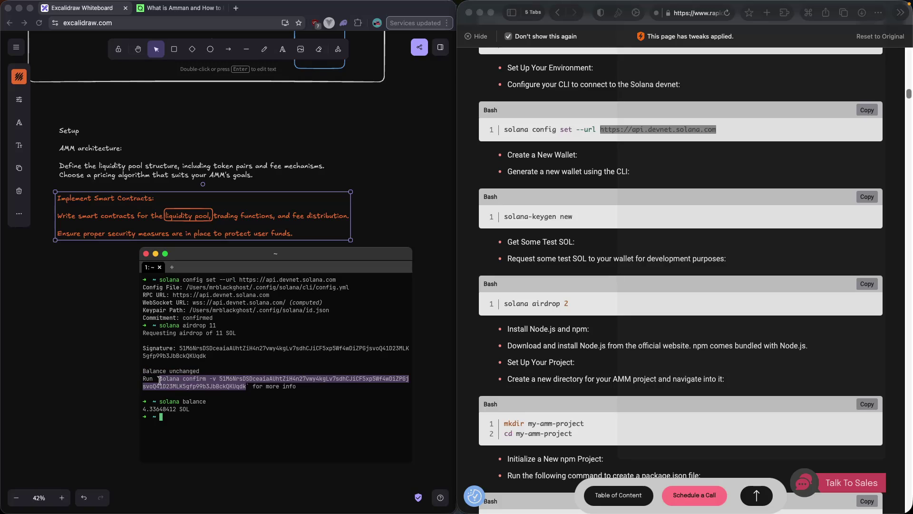
pyautogui.click(170, 415)
pyautogui.press('super+v')
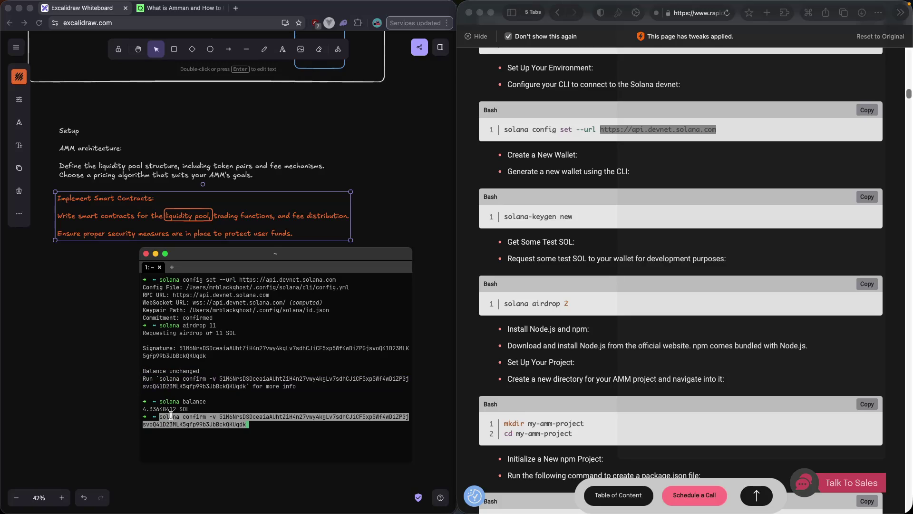
pyautogui.press('Return')
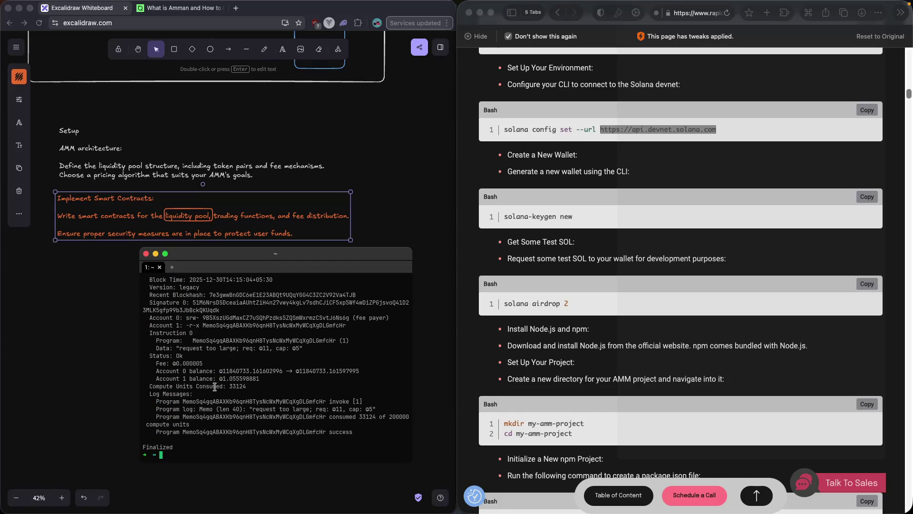
# Review the confirmation output, marking the fee and Account 1 balance, down to Finalized.
pyautogui.scroll(3, 214, 384)
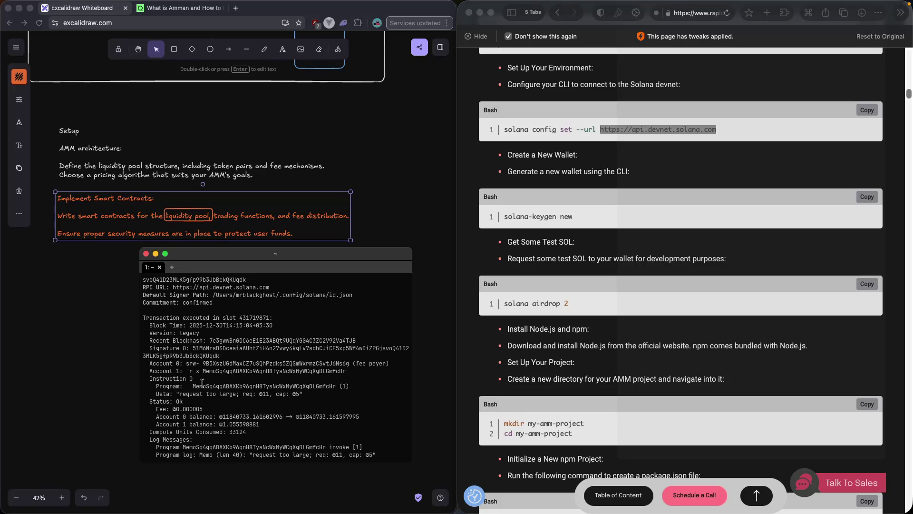
pyautogui.moveTo(205, 409); pyautogui.dragTo(170, 408)
pyautogui.scroll(-1, 207, 409)
pyautogui.moveTo(262, 417); pyautogui.dragTo(150, 423)
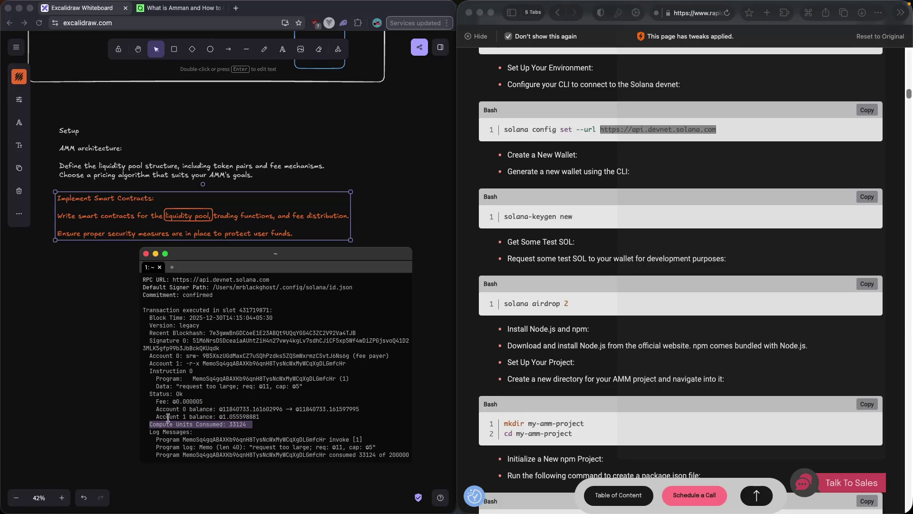
pyautogui.scroll(-1, 187, 405)
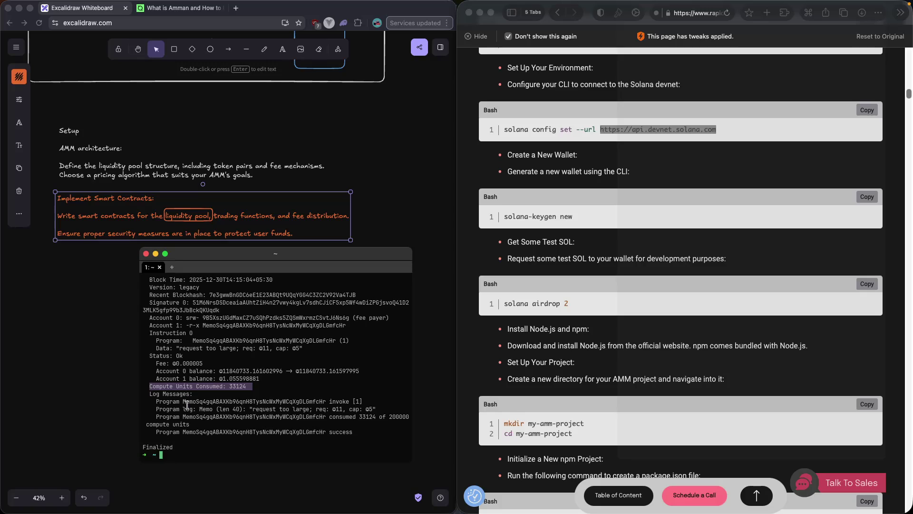
pyautogui.scroll(5, 352, 376)
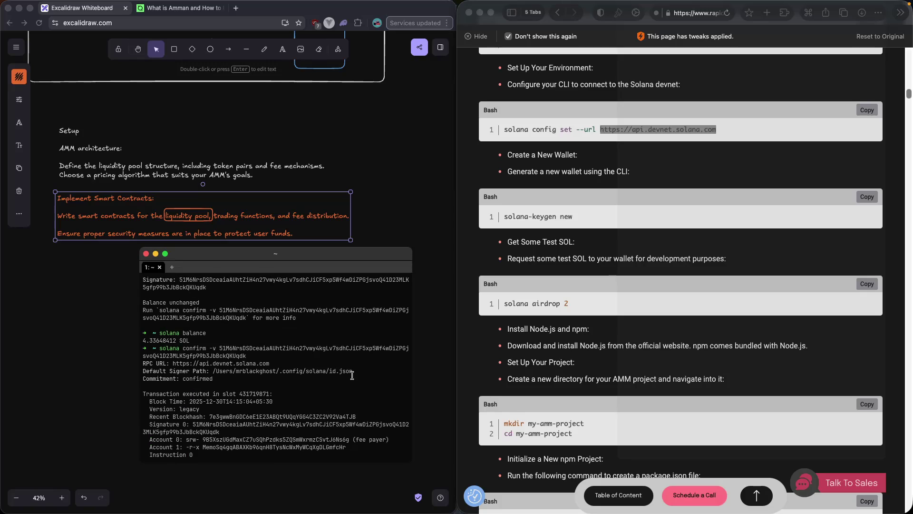
pyautogui.scroll(-3, 602, 376)
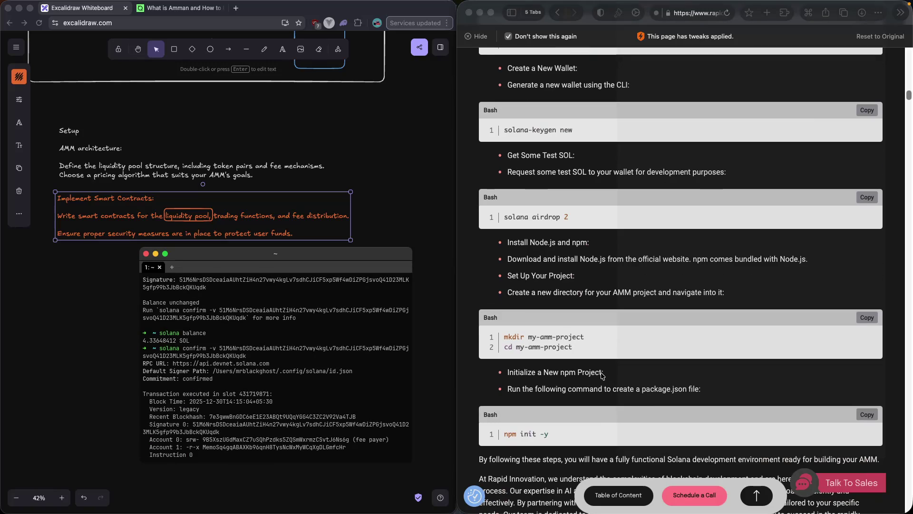
pyautogui.scroll(-1, 601, 376)
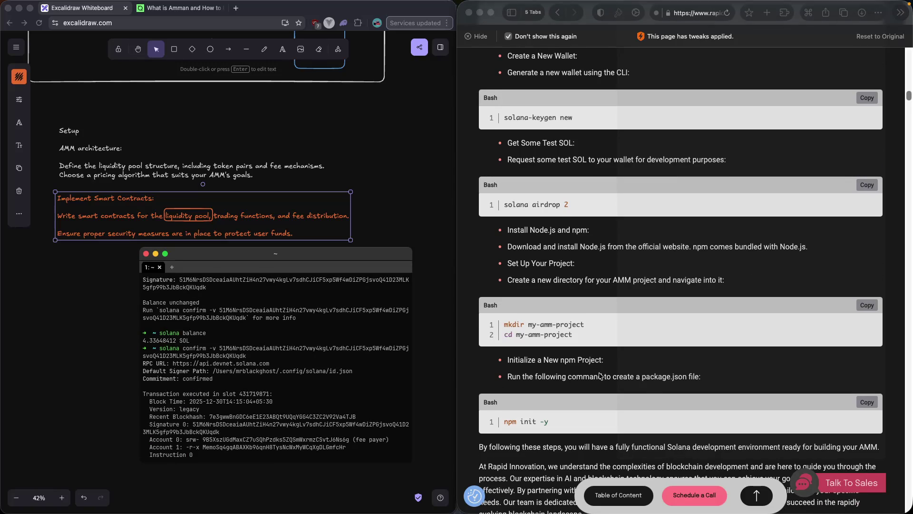
pyautogui.scroll(-2, 600, 375)
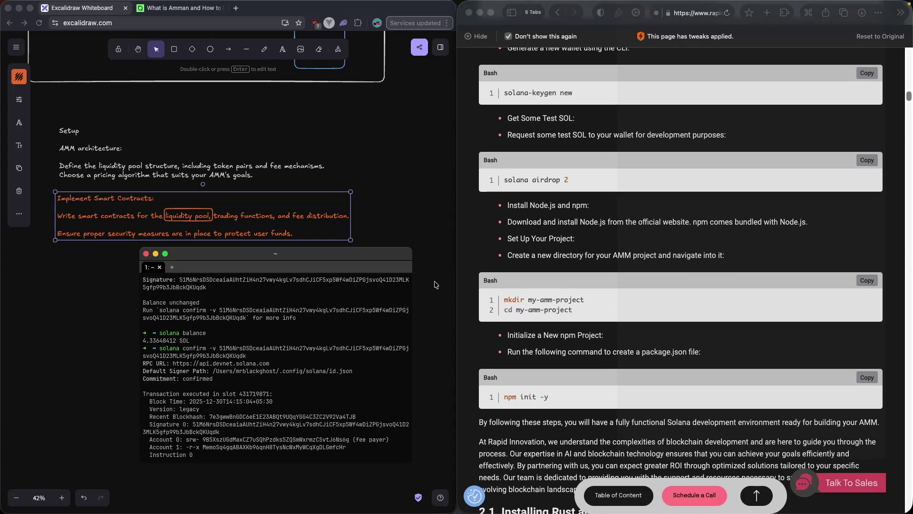
pyautogui.moveTo(376, 257); pyautogui.dragTo(360, 184)
pyautogui.scroll(-5, 340, 286)
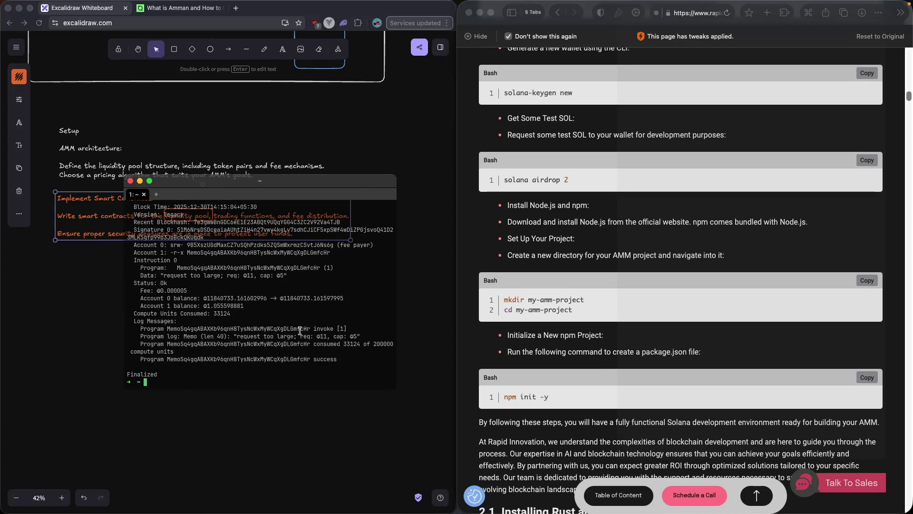
# Go to Documents/practice/Anchor_Contract and create an amm1-project folder.
pyautogui.write('cd ')
pyautogui.write('D')
pyautogui.write('ocu')
pyautogui.press('Tab')
pyautogui.write('pra')
pyautogui.press('Tab')
pyautogui.write('a')
pyautogui.press('Tab')
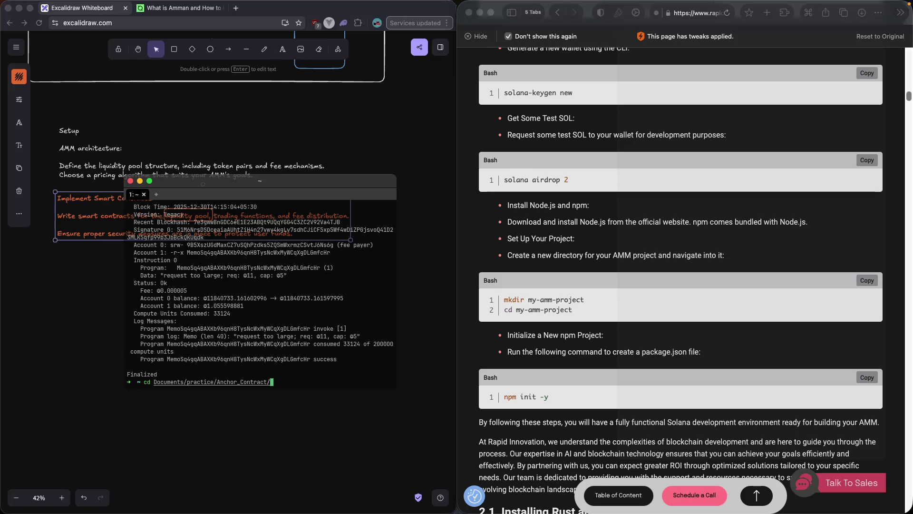
pyautogui.press('Return')
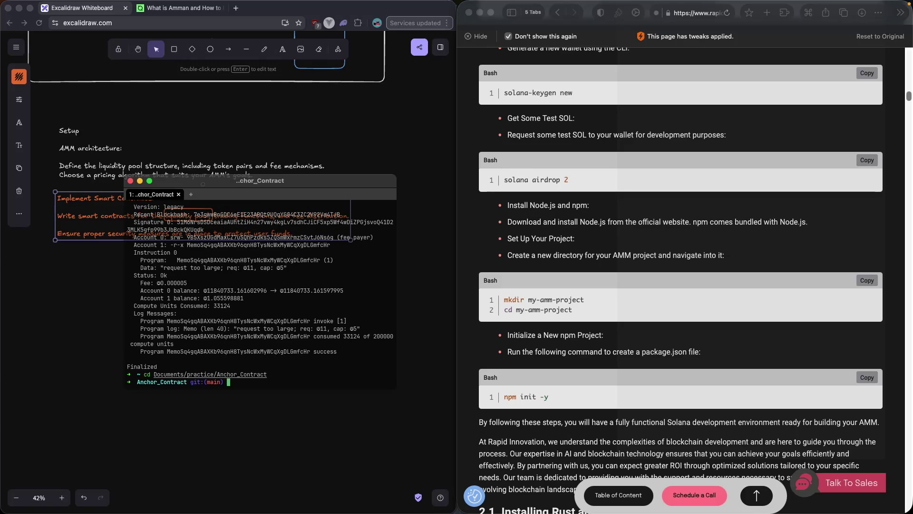
pyautogui.write('mk')
pyautogui.write('dir ')
pyautogui.write('amm')
pyautogui.write('1-pro4')
pyautogui.press('BackSpace')
pyautogui.write('ject')
pyautogui.press('Return')
# Enter amm1-project and initialise a default package.json with npm init.
pyautogui.write('cd a')
pyautogui.press('Tab')
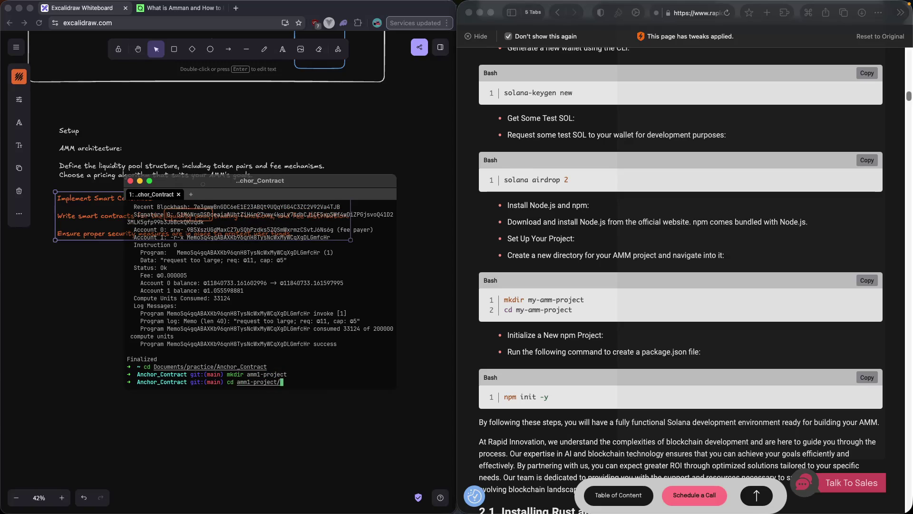
pyautogui.press('Return')
pyautogui.write('nb')
pyautogui.press('BackSpace')
pyautogui.write('pm init -u')
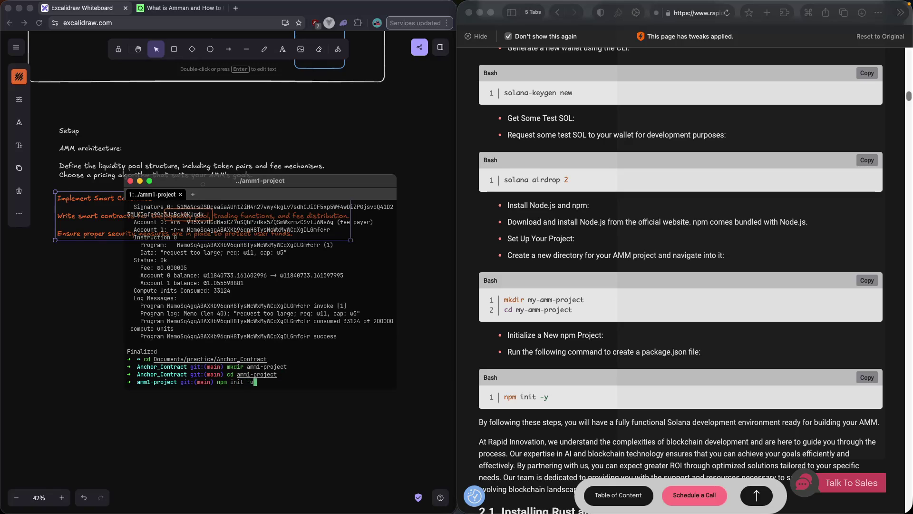
pyautogui.press('Return')
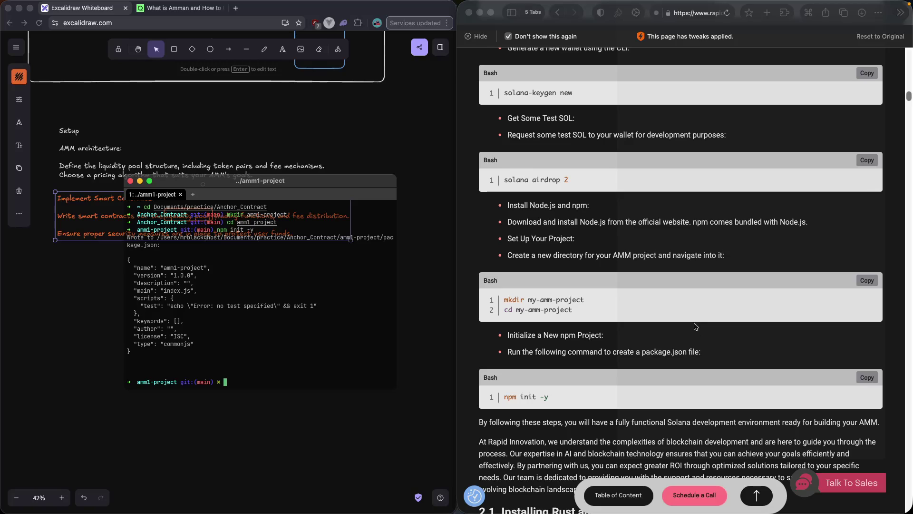
# Scroll further through the AMM article, marking phrases in a paragraph while reading.
pyautogui.scroll(-1, 495, 240)
pyautogui.scroll(-2, 495, 236)
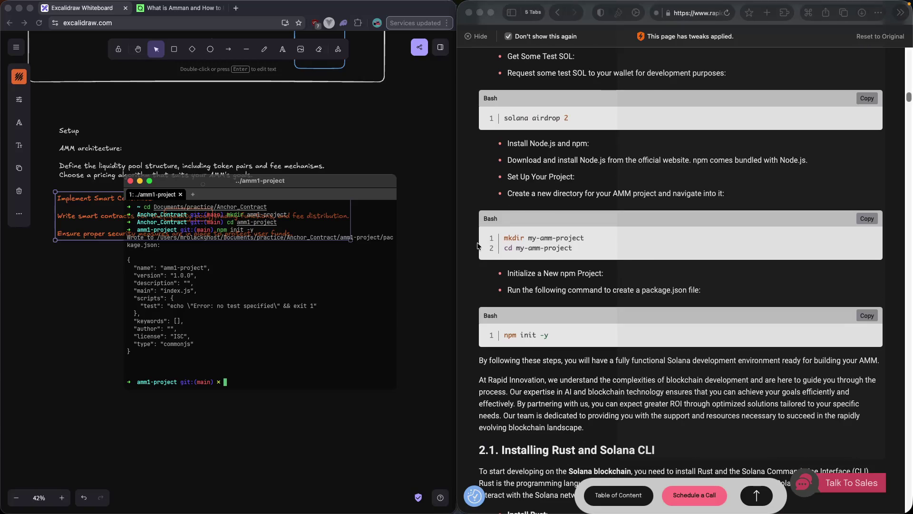
pyautogui.scroll(-1, 537, 263)
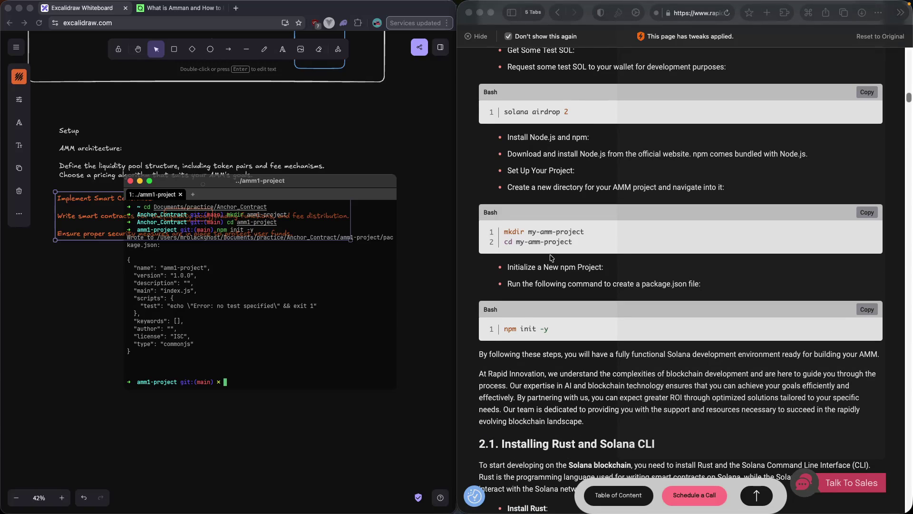
pyautogui.scroll(-2, 547, 260)
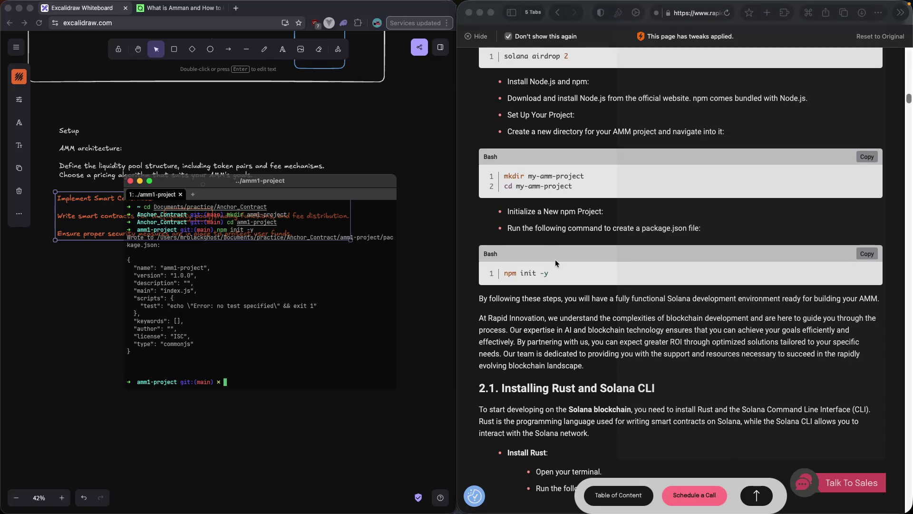
pyautogui.scroll(-2, 555, 259)
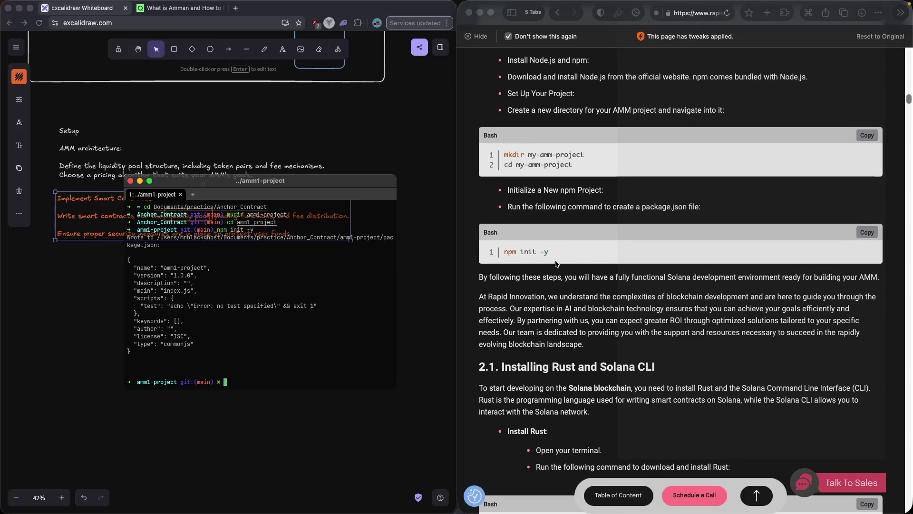
pyautogui.scroll(-2, 555, 262)
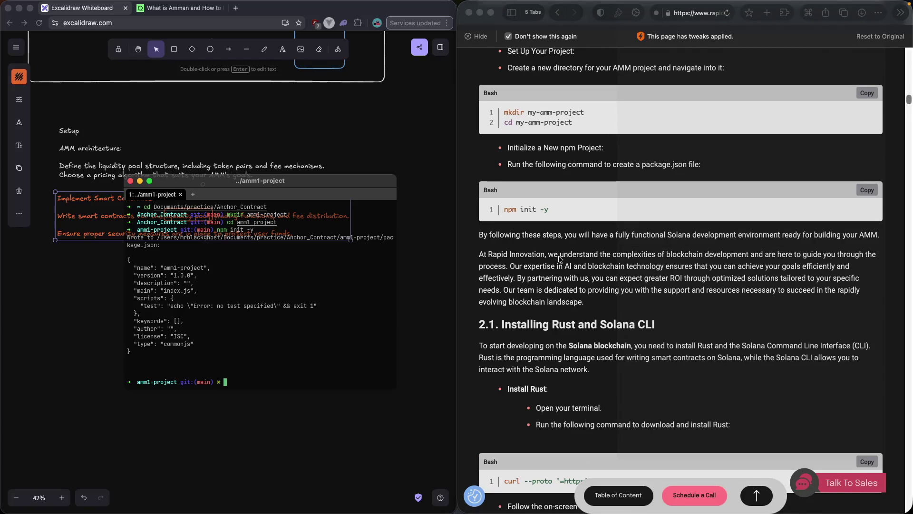
pyautogui.scroll(-1, 585, 258)
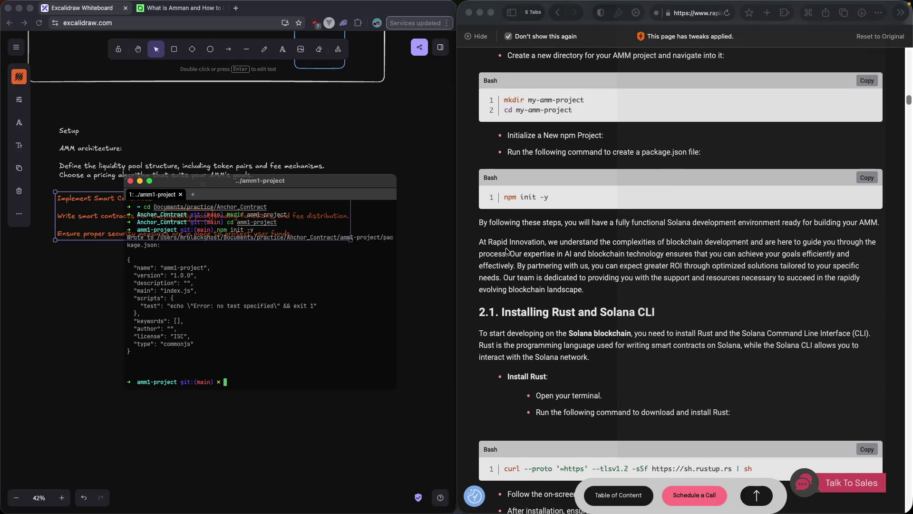
pyautogui.click(479, 251)
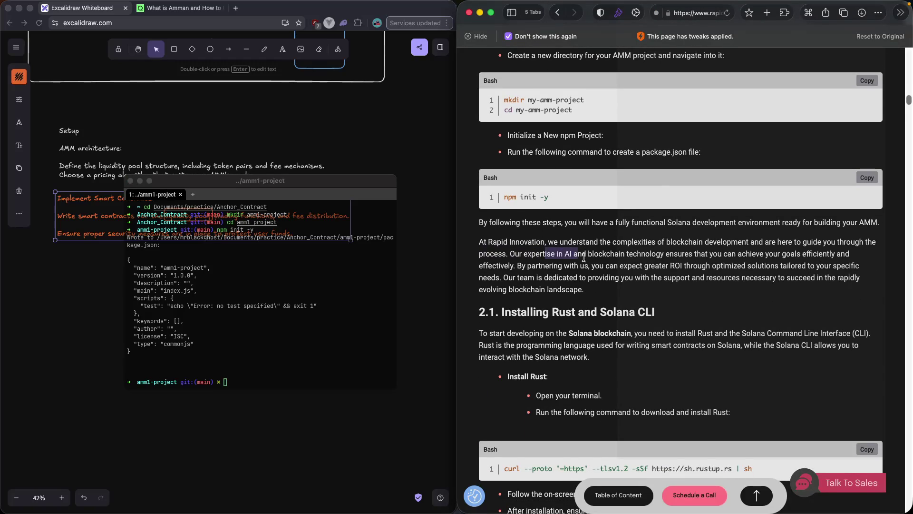
pyautogui.moveTo(630, 256); pyautogui.dragTo(661, 253)
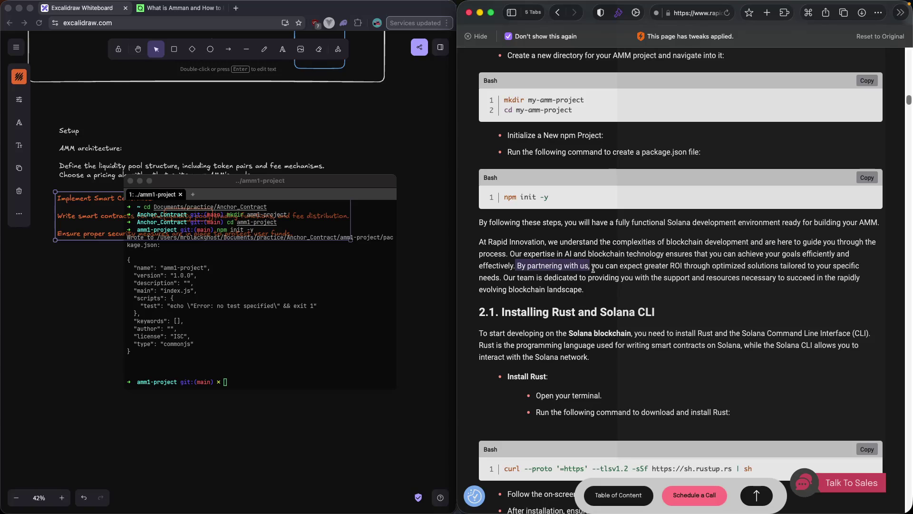
pyautogui.moveTo(599, 270); pyautogui.dragTo(785, 270)
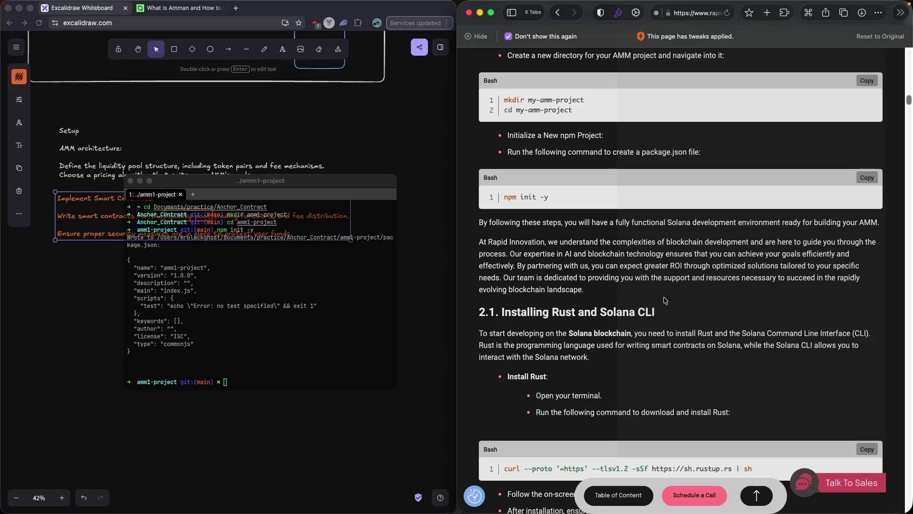
# Reach section 2.1 Installing Rust and Solana CLI and select the 'Open your terminal.' bullet.
pyautogui.scroll(-3, 665, 301)
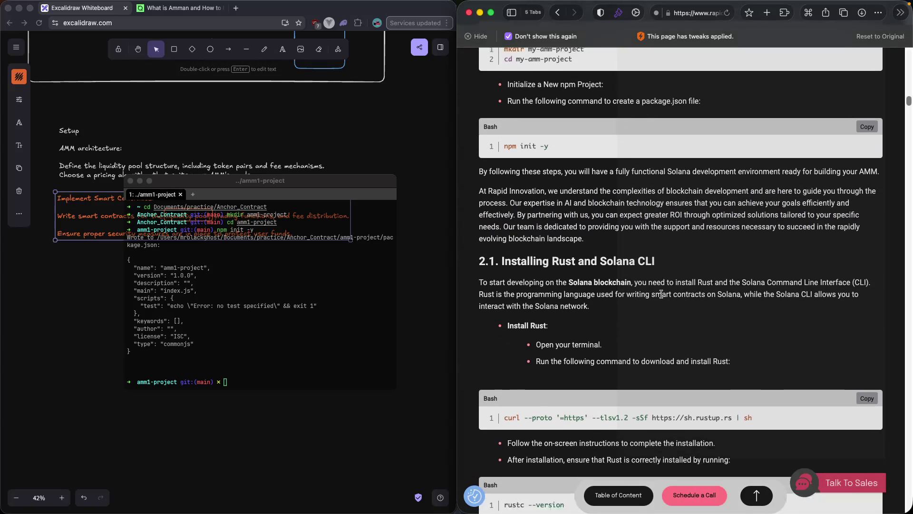
pyautogui.scroll(-10, 663, 296)
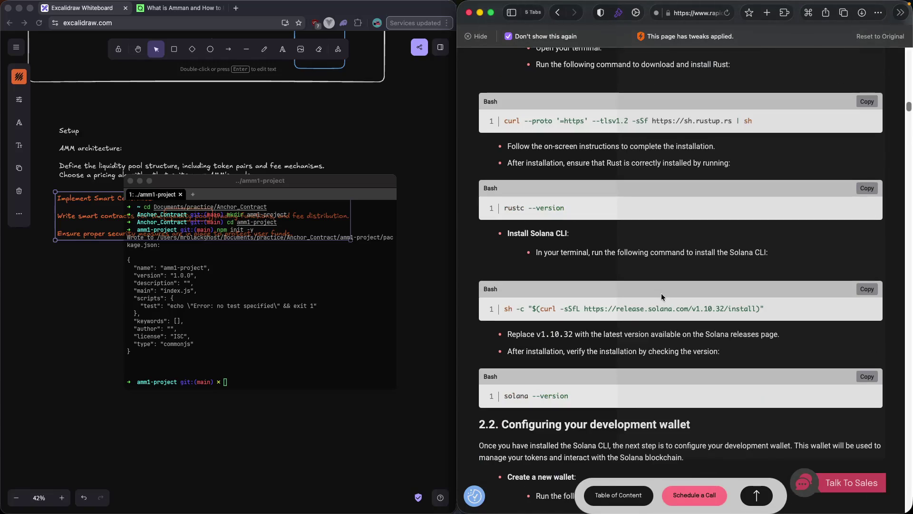
pyautogui.scroll(6, 663, 297)
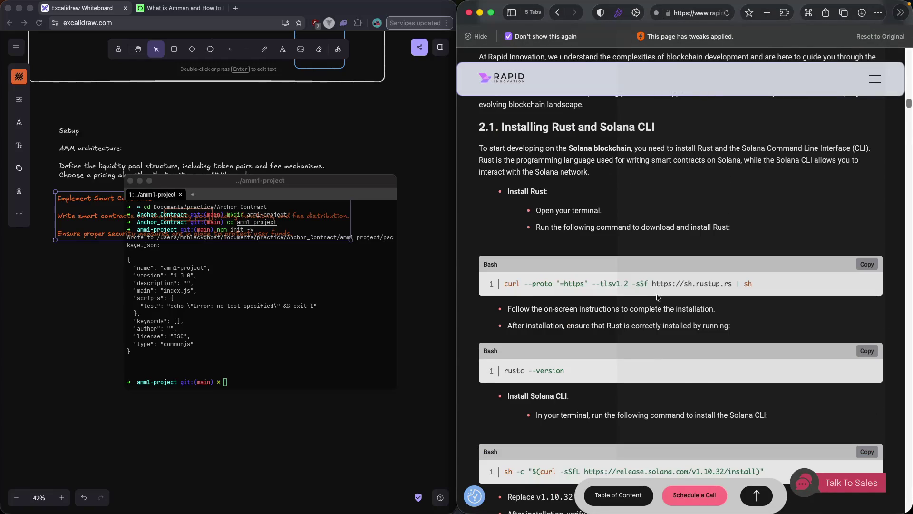
pyautogui.tripleClick(542, 211)
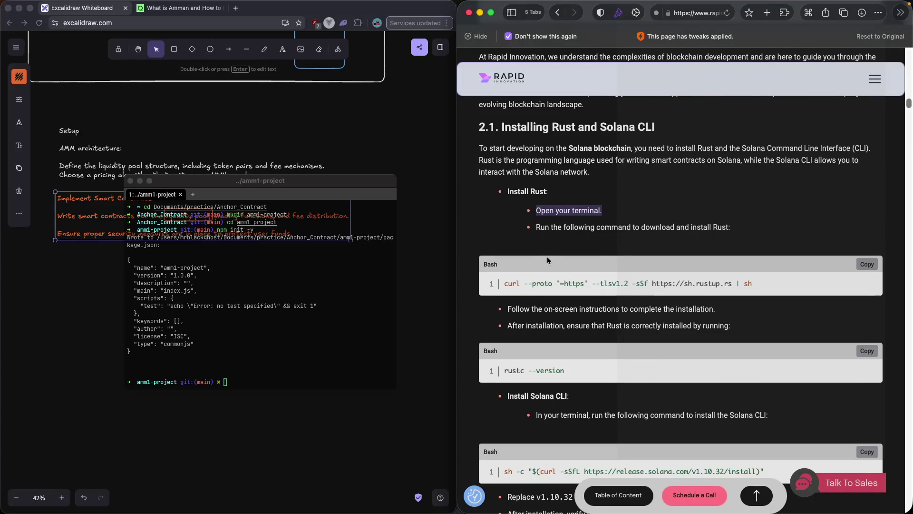
pyautogui.scroll(-1, 560, 258)
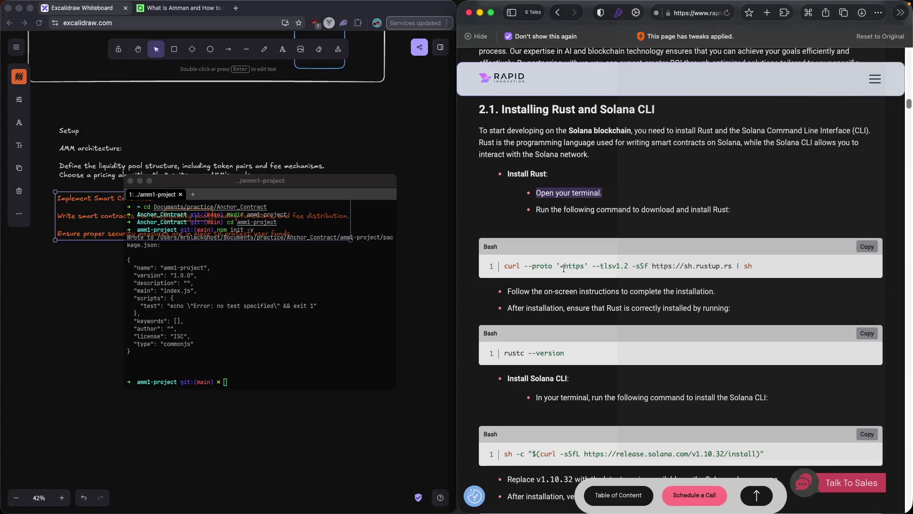
pyautogui.click(313, 346)
# Check the Rust version with rustc --version, which reports 1.92.0.
pyautogui.write('rustc ')
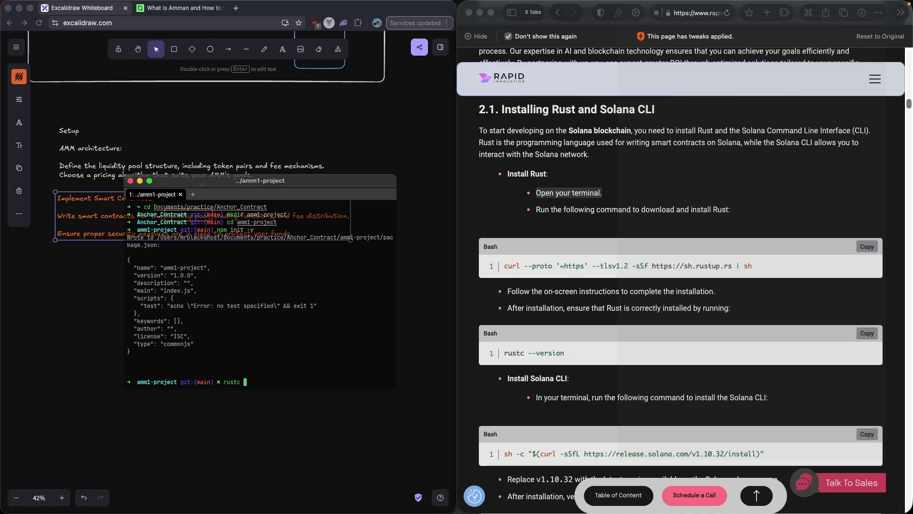
pyautogui.write('gg')
pyautogui.press('BackSpace')
pyautogui.press('BackSpace')
pyautogui.write('-v')
pyautogui.press('BackSpace')
pyautogui.write('-version')
pyautogui.press('Return')
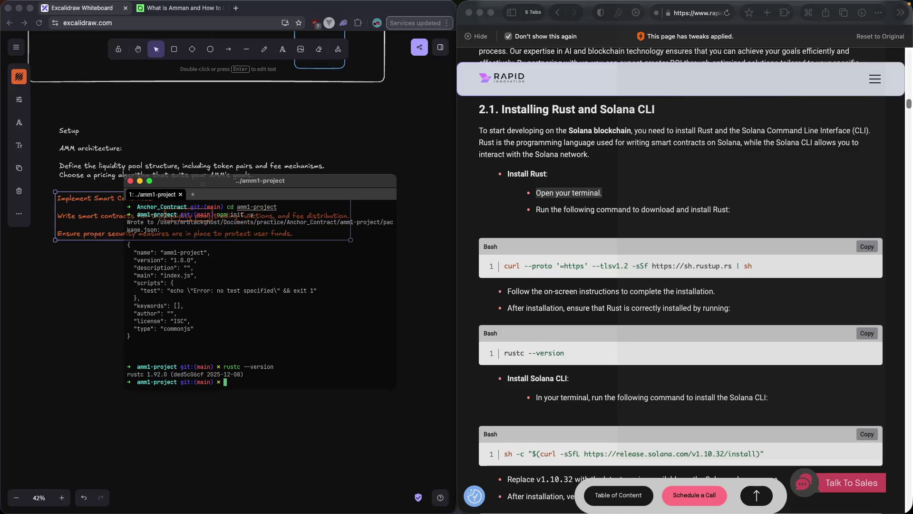
pyautogui.scroll(-3, 721, 323)
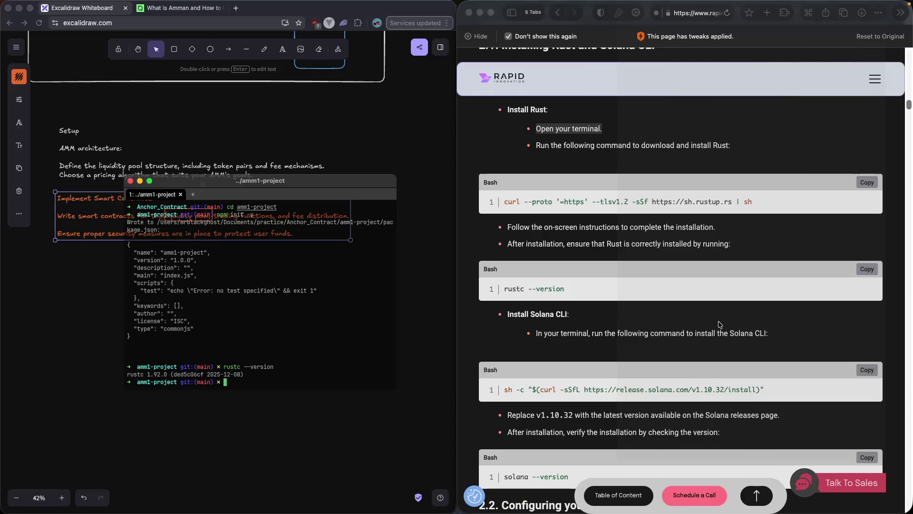
# Check solana --version (solana-cli 3.0.10), then clear the terminal.
pyautogui.write('so')
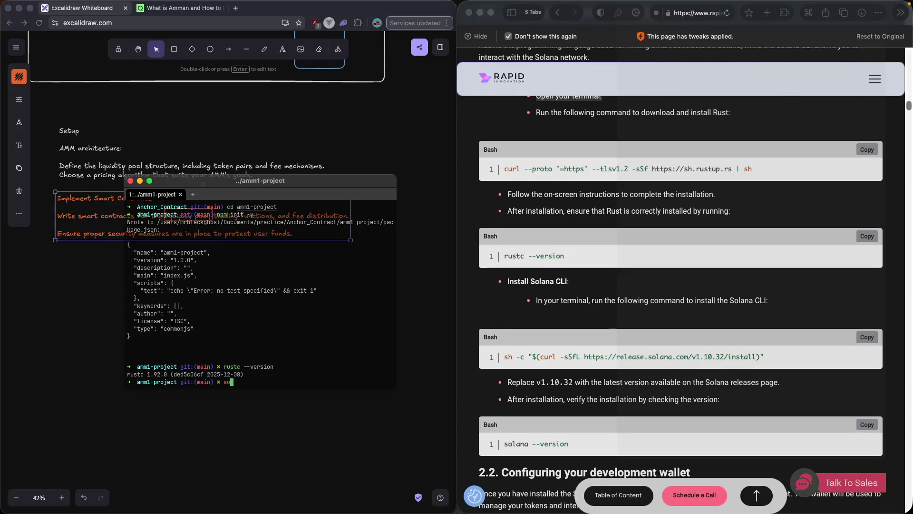
pyautogui.write('lana --')
pyautogui.write('version')
pyautogui.press('Return')
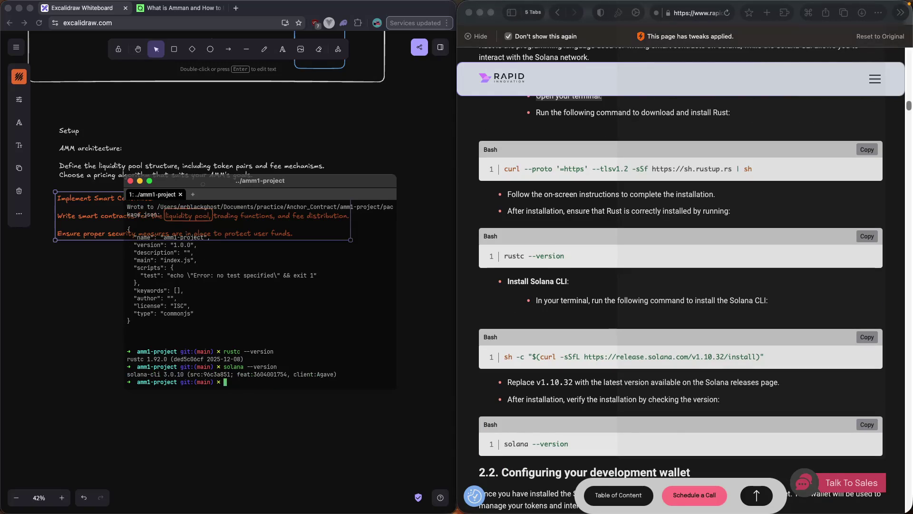
pyautogui.write('cleasr')
pyautogui.press('BackSpace')
pyautogui.press('BackSpace')
pyautogui.write('r')
pyautogui.press('Return')
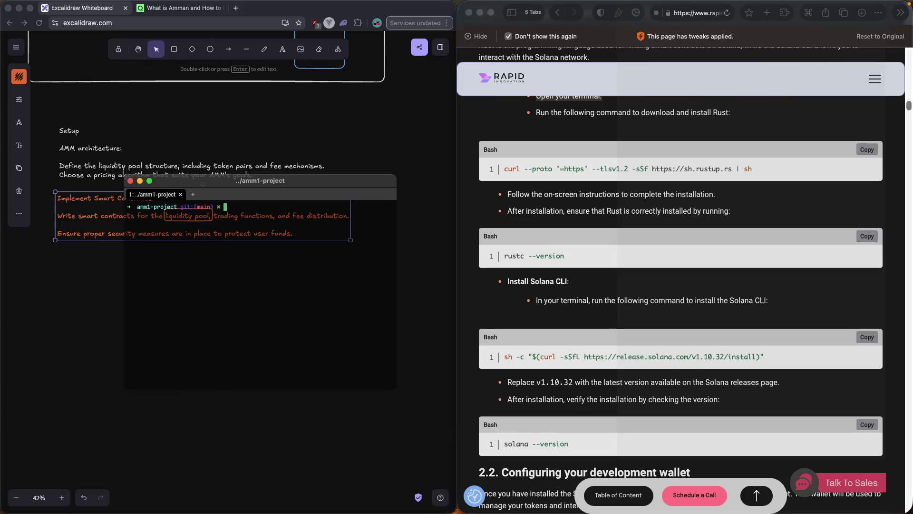
pyautogui.scroll(-3, 765, 305)
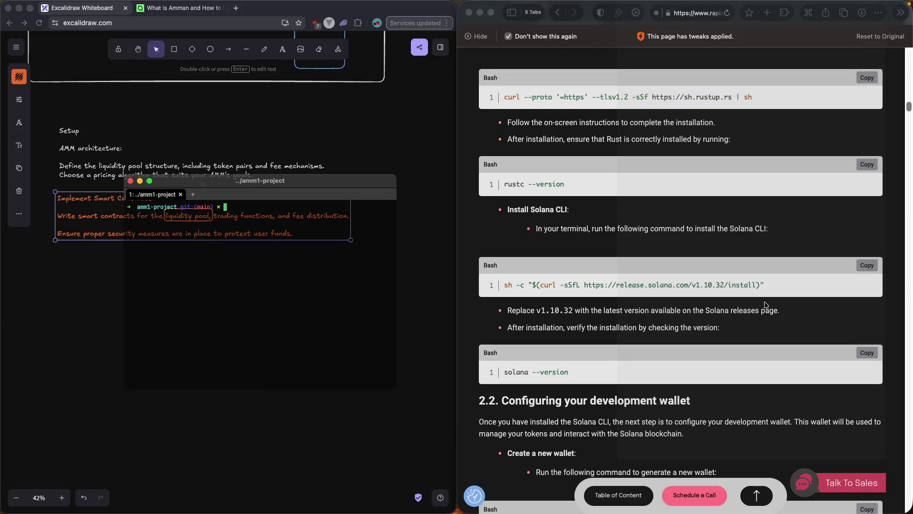
# Scroll the article to section 2.2 on configuring the development wallet and its balance and airdrop commands.
pyautogui.scroll(-3, 765, 306)
pyautogui.click(697, 295)
pyautogui.moveTo(712, 289); pyautogui.dragTo(785, 292)
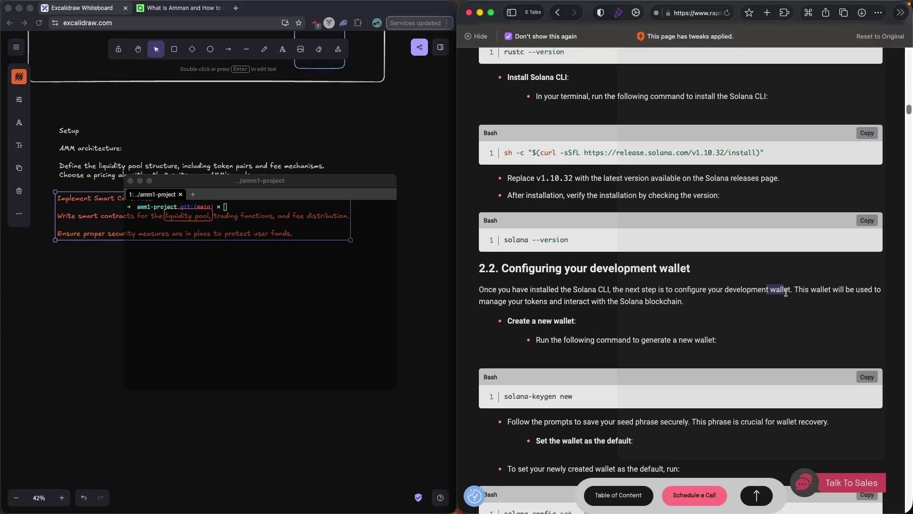
pyautogui.scroll(-1, 786, 292)
pyautogui.moveTo(508, 274); pyautogui.dragTo(548, 274)
pyautogui.scroll(-4, 597, 283)
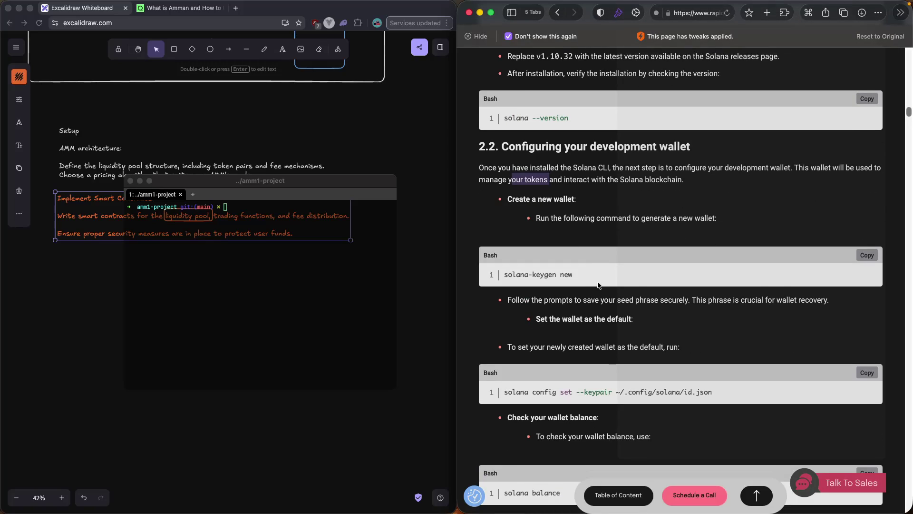
pyautogui.scroll(-2, 598, 284)
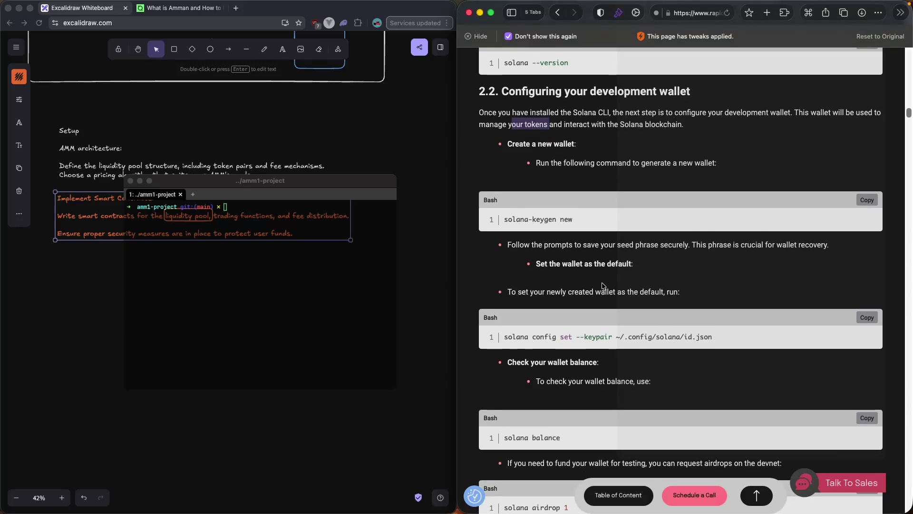
pyautogui.scroll(-2, 604, 287)
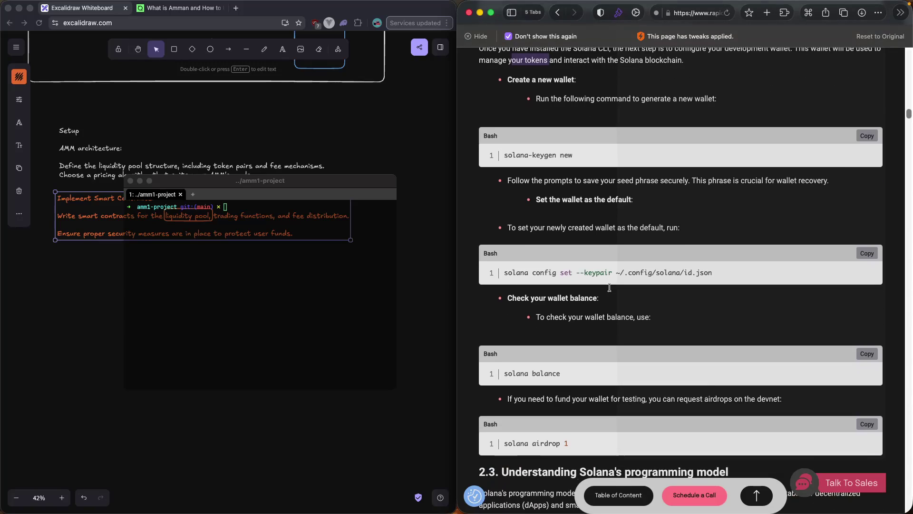
pyautogui.click(351, 309)
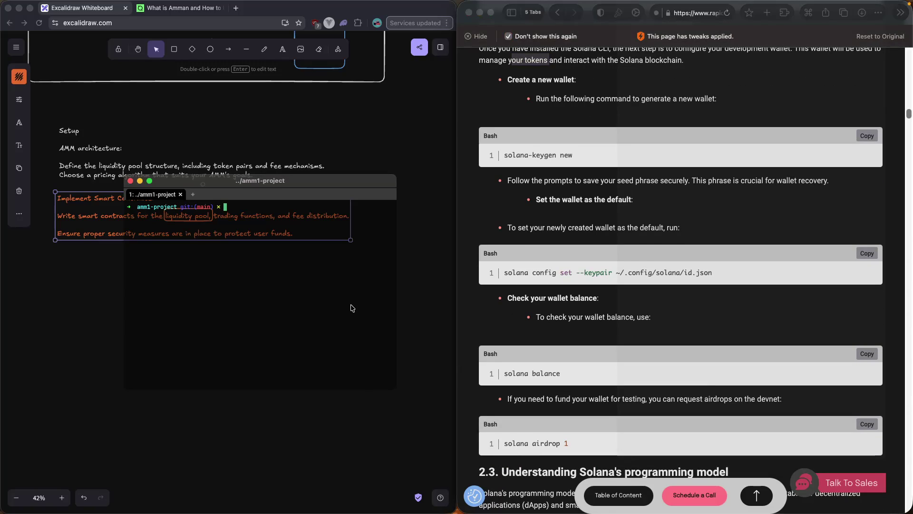
# Run 'solana balance' in amm1-project, which again reports 4.33648412 SOL.
pyautogui.write('solana')
pyautogui.write(' balance')
pyautogui.press('Return')
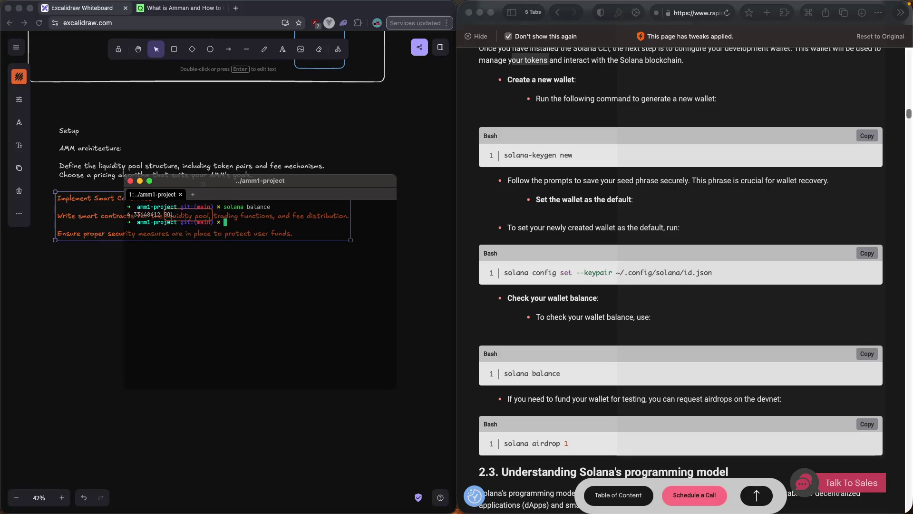
pyautogui.scroll(-3, 668, 342)
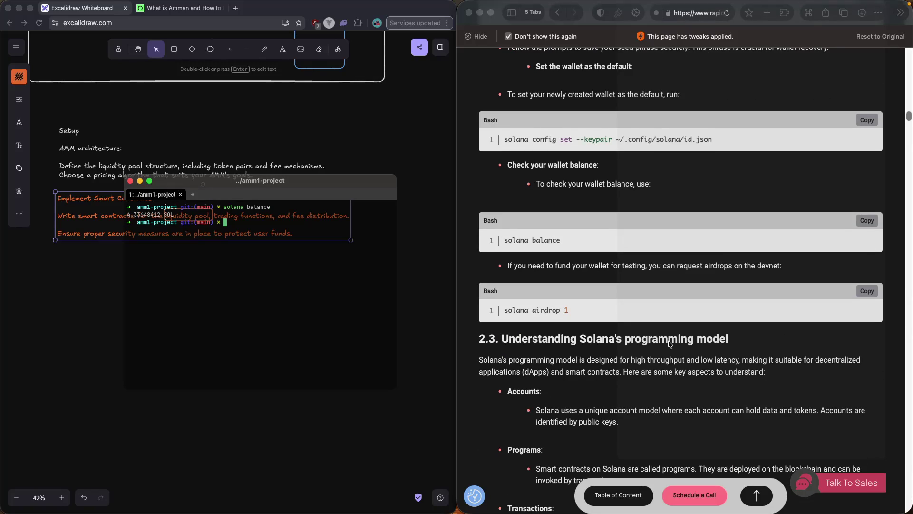
# Read section 2.3's programming-model intro and the Accounts and Programs bullets, marking key lines.
pyautogui.scroll(-4, 657, 344)
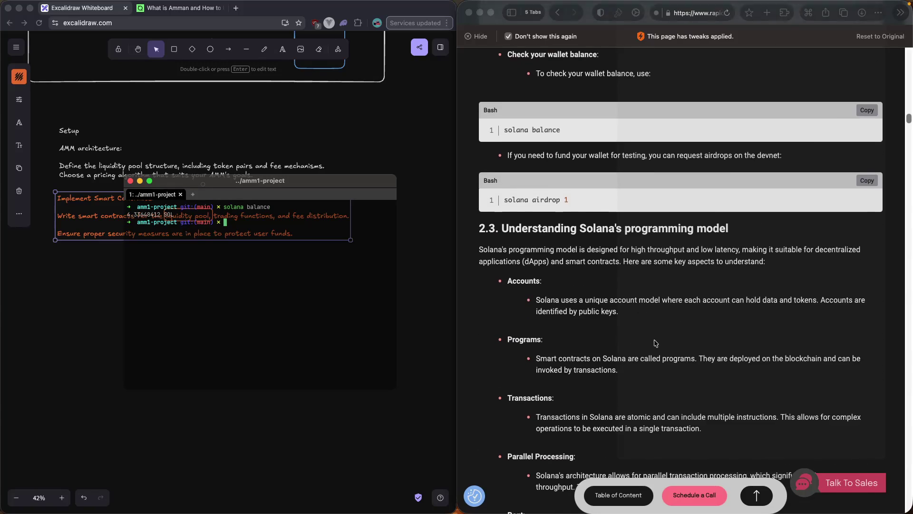
pyautogui.click(598, 197)
pyautogui.moveTo(599, 195); pyautogui.dragTo(707, 200)
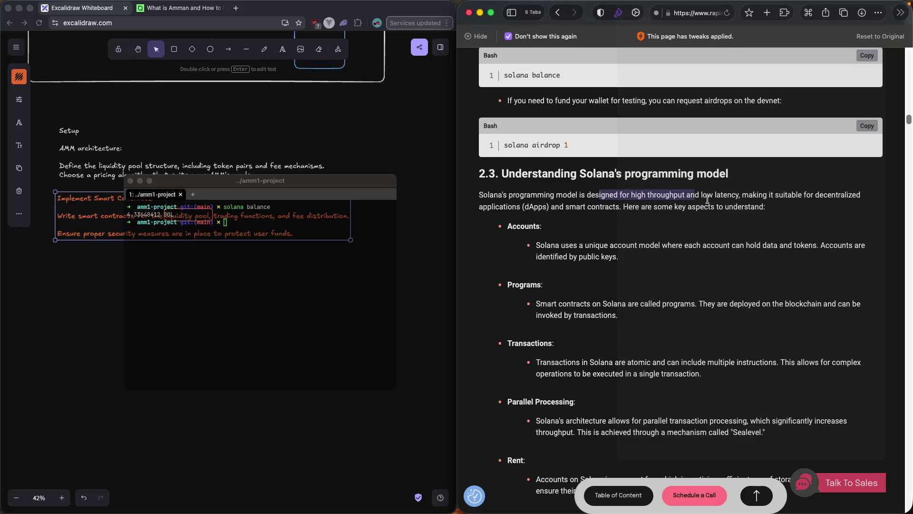
pyautogui.moveTo(623, 202)
pyautogui.mouseDown()
pyautogui.moveTo(614, 209)
pyautogui.moveTo(651, 207)
pyautogui.moveTo(619, 221)
pyautogui.mouseUp()
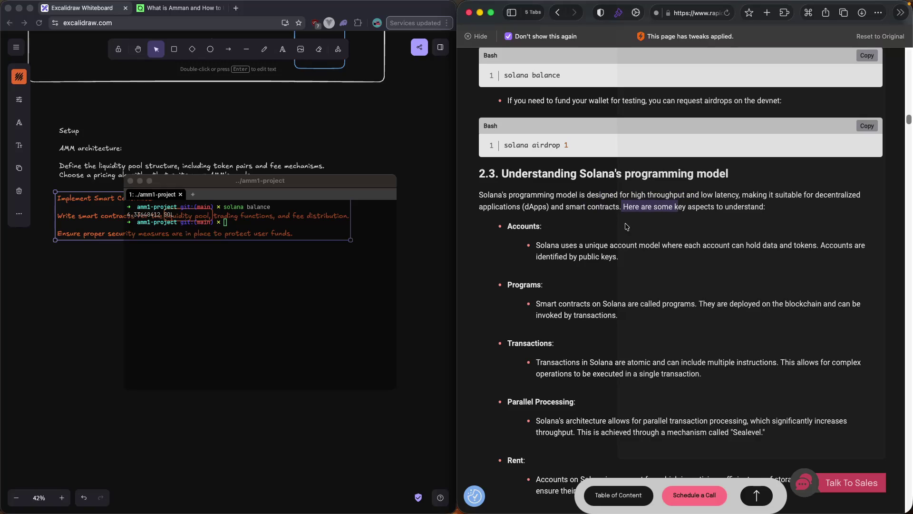
pyautogui.scroll(-1, 618, 229)
pyautogui.moveTo(535, 218); pyautogui.dragTo(830, 219)
pyautogui.click(635, 219)
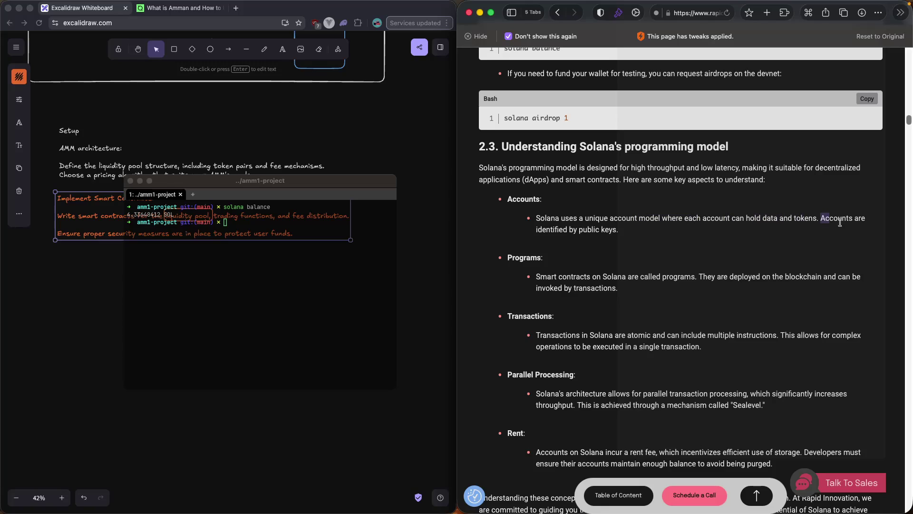
pyautogui.moveTo(736, 219); pyautogui.dragTo(780, 219)
pyautogui.moveTo(548, 233); pyautogui.dragTo(599, 230)
pyautogui.scroll(-1, 614, 233)
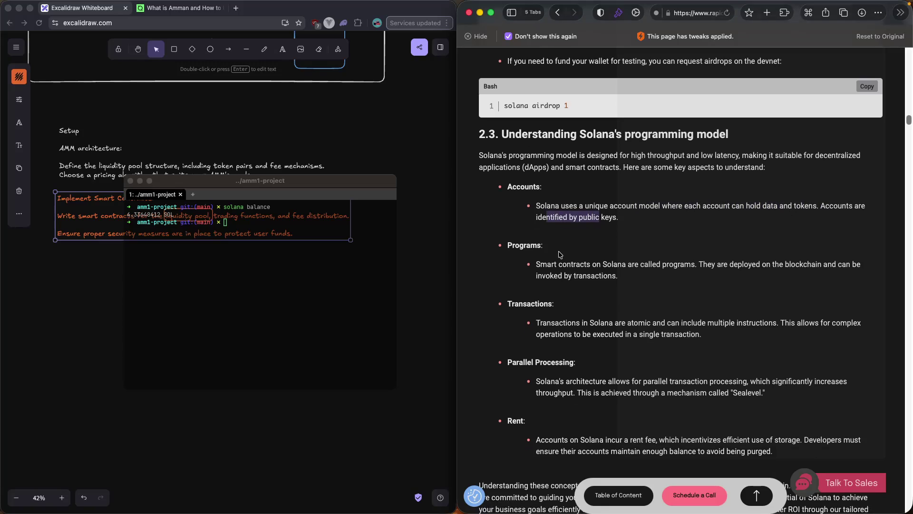
pyautogui.moveTo(536, 258); pyautogui.dragTo(635, 258)
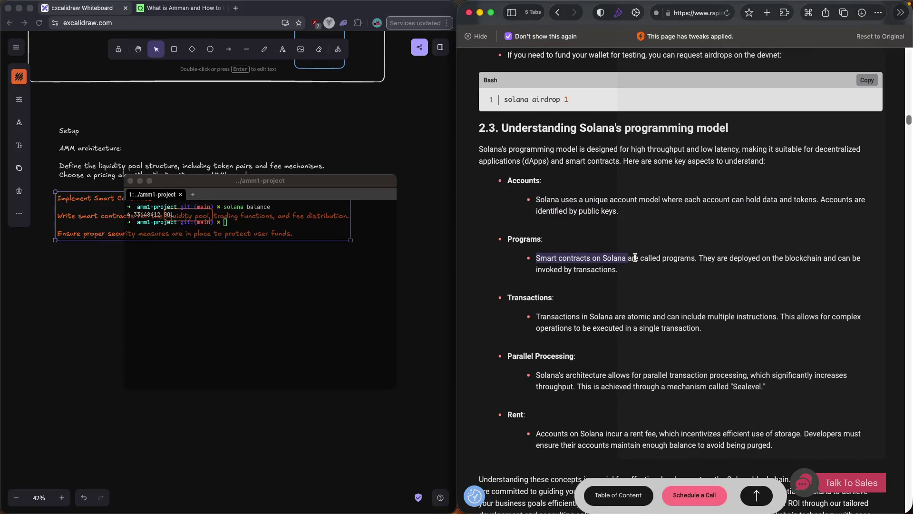
pyautogui.click(689, 258)
pyautogui.moveTo(704, 258); pyautogui.dragTo(795, 258)
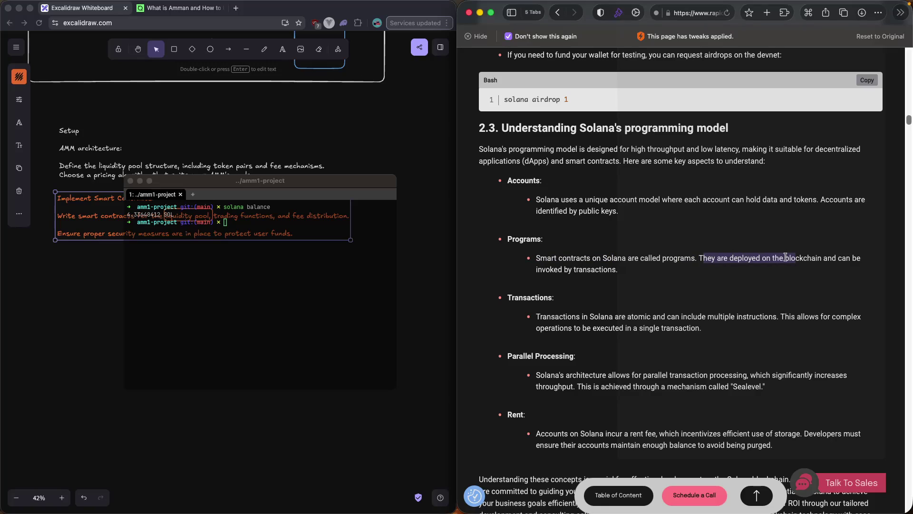
# Continue reading the Transactions, Parallel Processing and Rent bullets, marking text along the way.
pyautogui.scroll(-1, 770, 275)
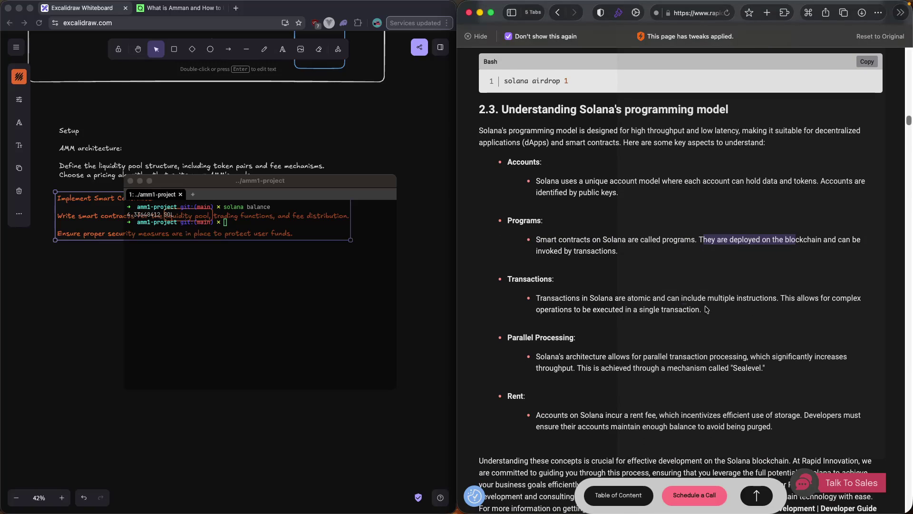
pyautogui.moveTo(688, 309); pyautogui.dragTo(537, 308)
pyautogui.scroll(-3, 648, 310)
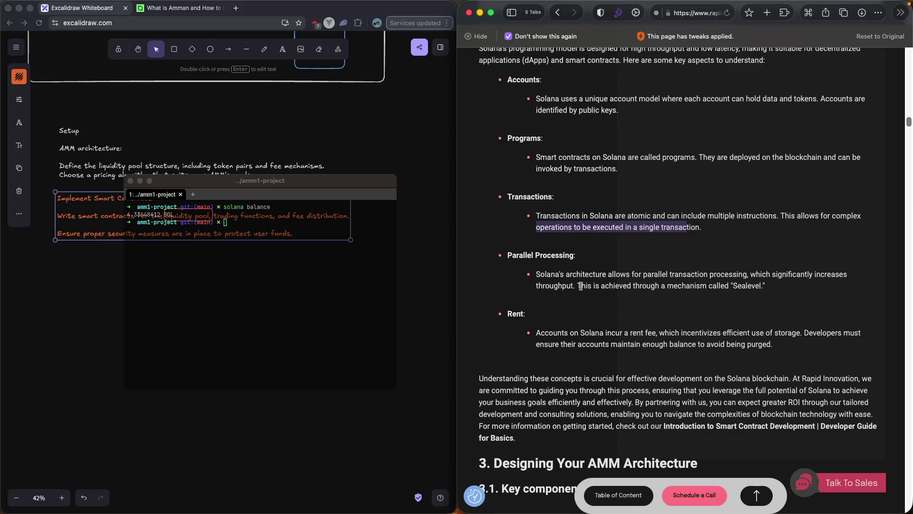
pyautogui.moveTo(506, 255); pyautogui.dragTo(581, 252)
pyautogui.scroll(-1, 541, 265)
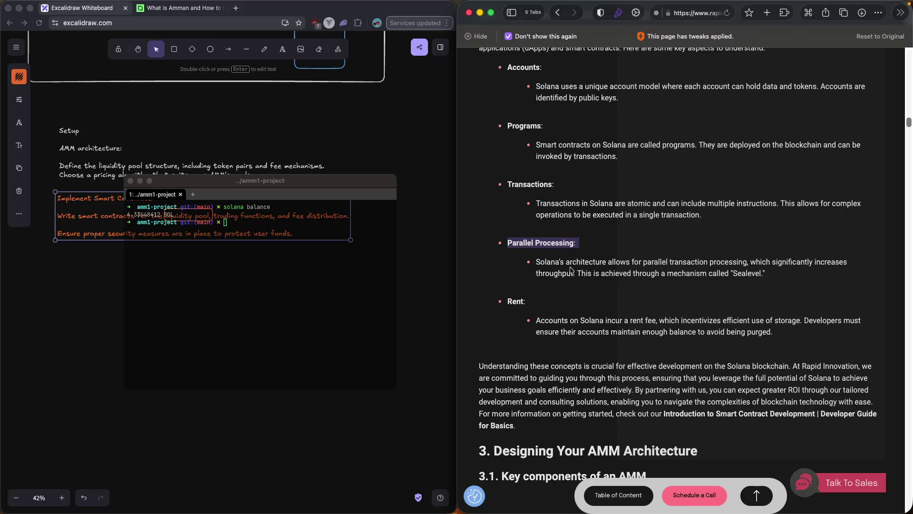
pyautogui.moveTo(581, 272); pyautogui.dragTo(593, 272)
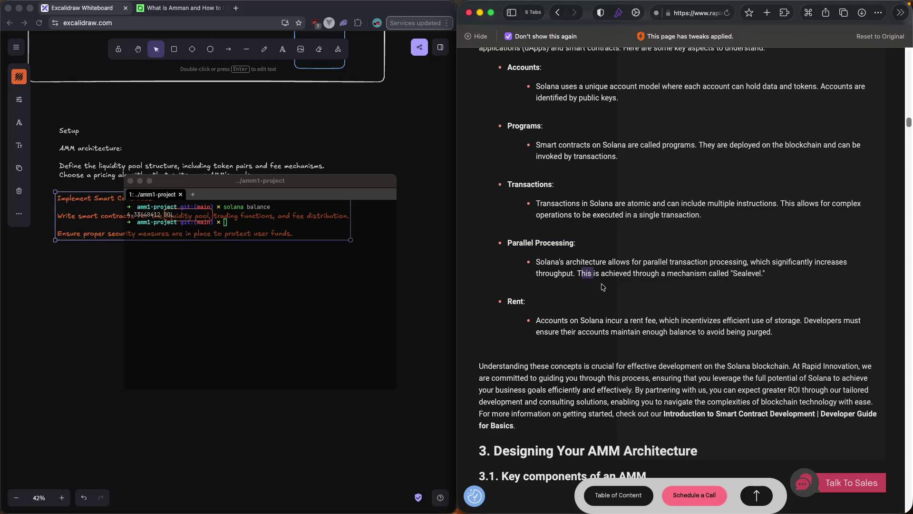
pyautogui.scroll(-1, 610, 285)
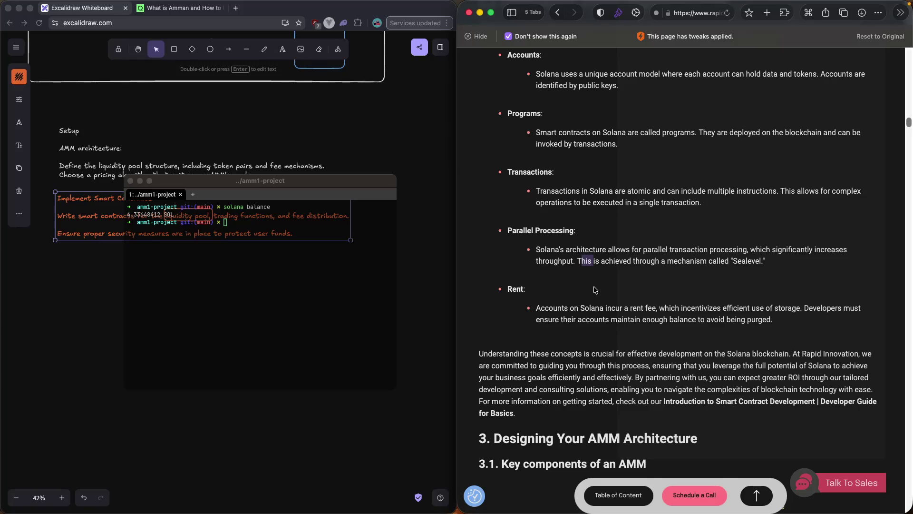
pyautogui.scroll(-2, 596, 291)
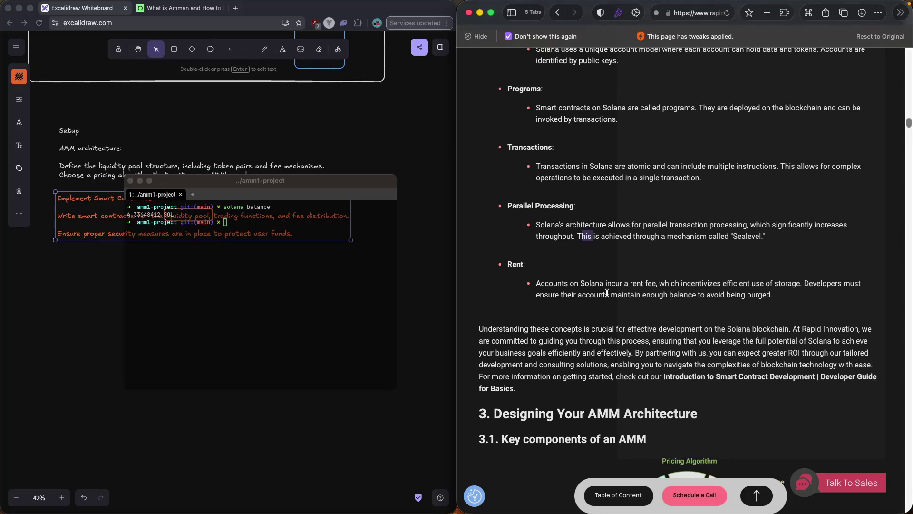
# Read to the end of section 2, marking the sentence about partnering and ROI.
pyautogui.scroll(-1, 607, 293)
pyautogui.scroll(-1, 608, 291)
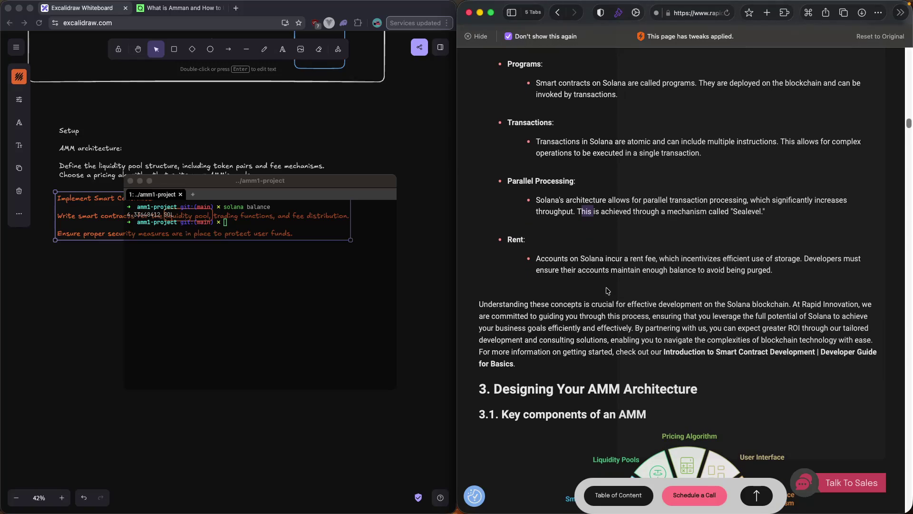
pyautogui.scroll(-2, 607, 291)
pyautogui.click(665, 234)
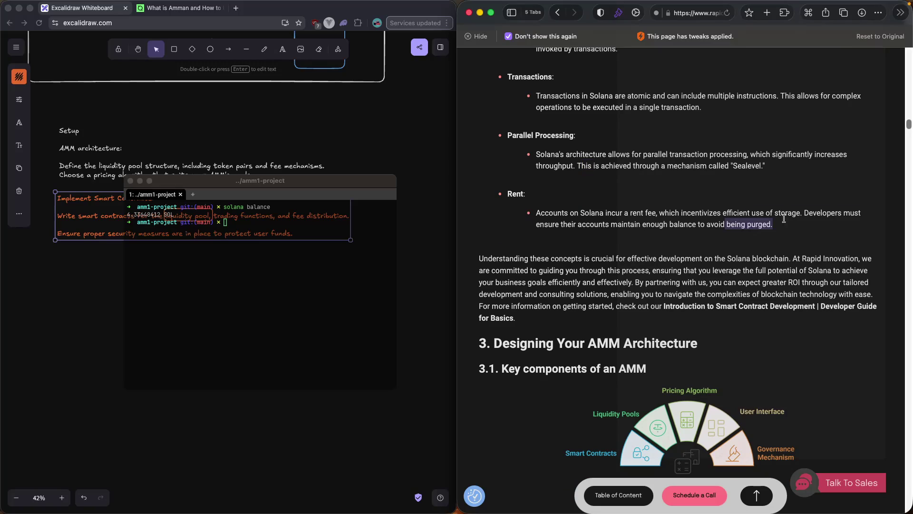
pyautogui.scroll(-1, 508, 247)
pyautogui.moveTo(480, 246); pyautogui.dragTo(530, 246)
pyautogui.scroll(-1, 542, 250)
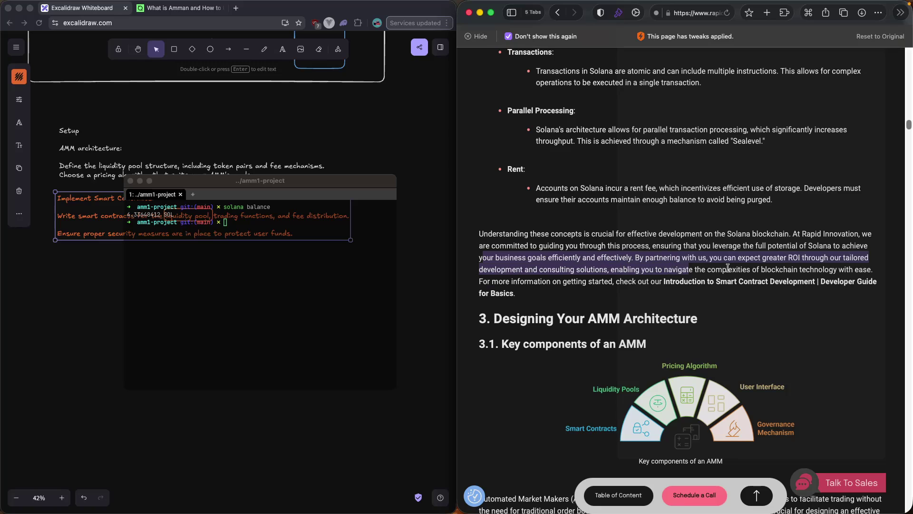
pyautogui.moveTo(635, 257)
pyautogui.mouseDown()
pyautogui.moveTo(856, 259)
pyautogui.moveTo(307, 274)
pyautogui.mouseUp()
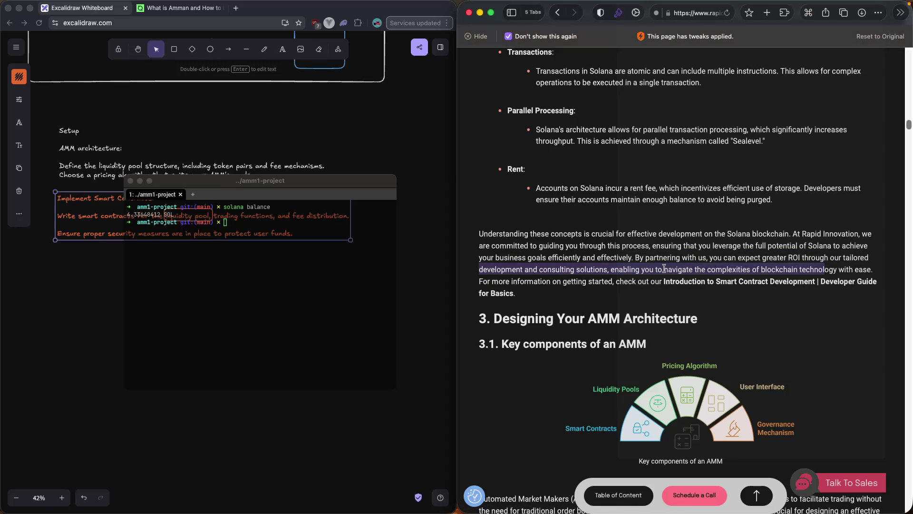
pyautogui.scroll(-2, 665, 272)
# Select the '3. Designing Your AMM Architecture' and '3.1. Key components of an AMM' headings.
pyautogui.moveTo(615, 257); pyautogui.dragTo(794, 259)
pyautogui.scroll(-2, 793, 259)
pyautogui.moveTo(500, 262); pyautogui.dragTo(690, 262)
pyautogui.moveTo(479, 287)
pyautogui.mouseDown()
pyautogui.moveTo(631, 290)
pyautogui.moveTo(646, 302)
pyautogui.mouseUp()
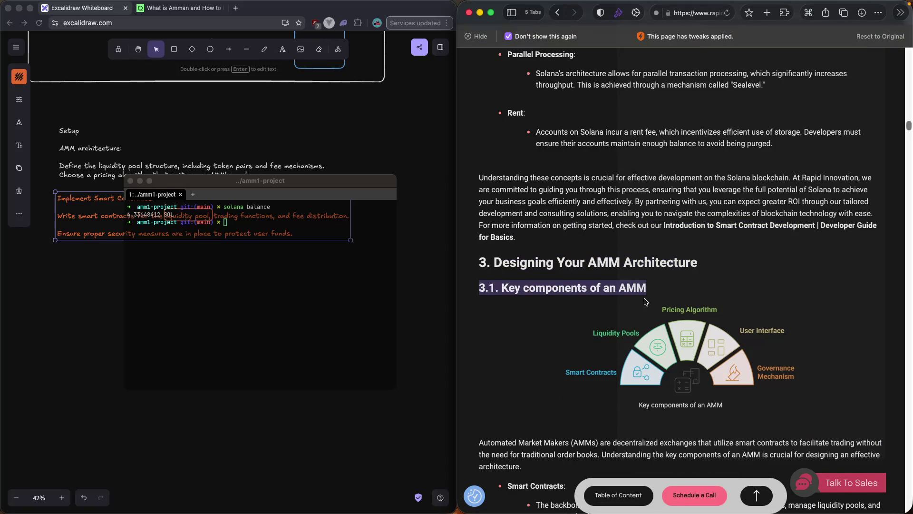
pyautogui.scroll(-5, 646, 301)
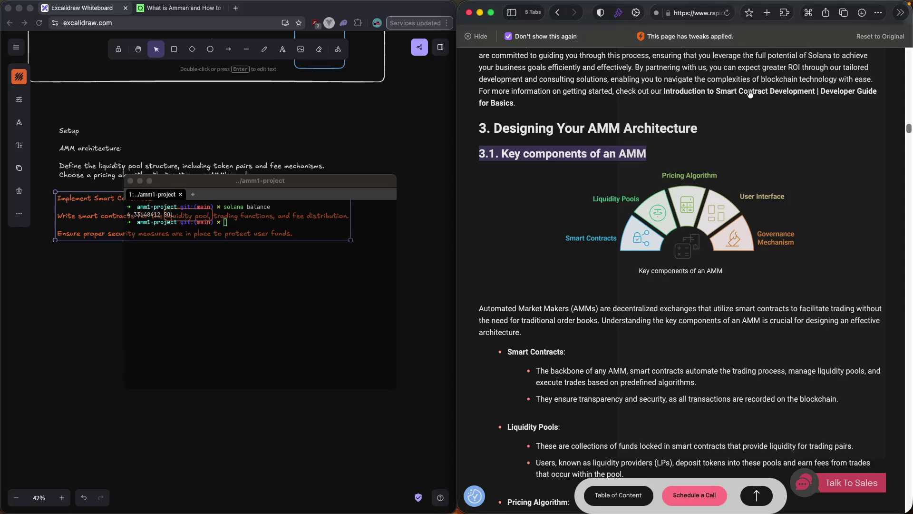
# Close the Twitch tab from Safari's tab sidebar, then hide the sidebar again.
pyautogui.click(511, 14)
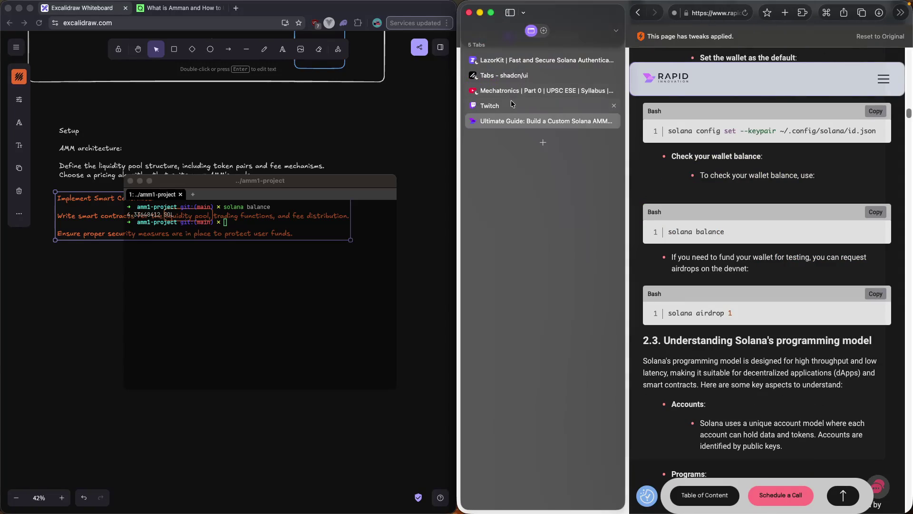
pyautogui.click(614, 105)
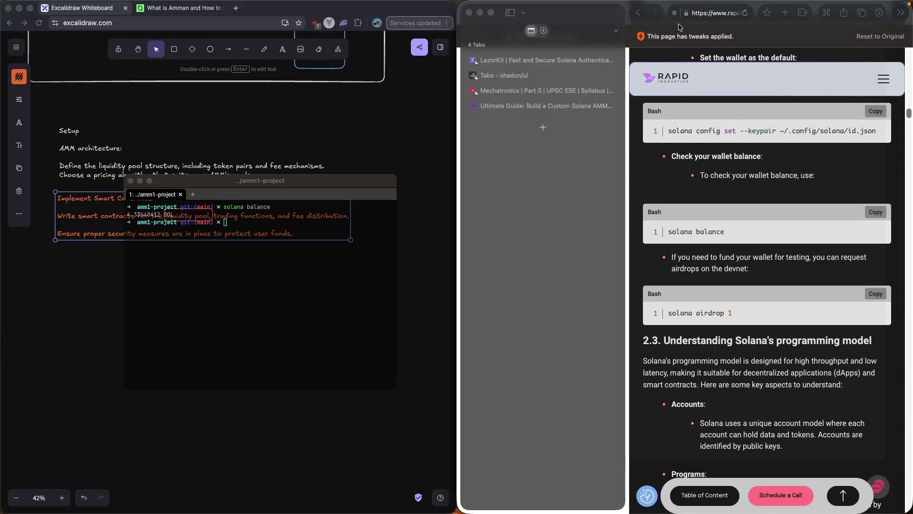
pyautogui.click(511, 18)
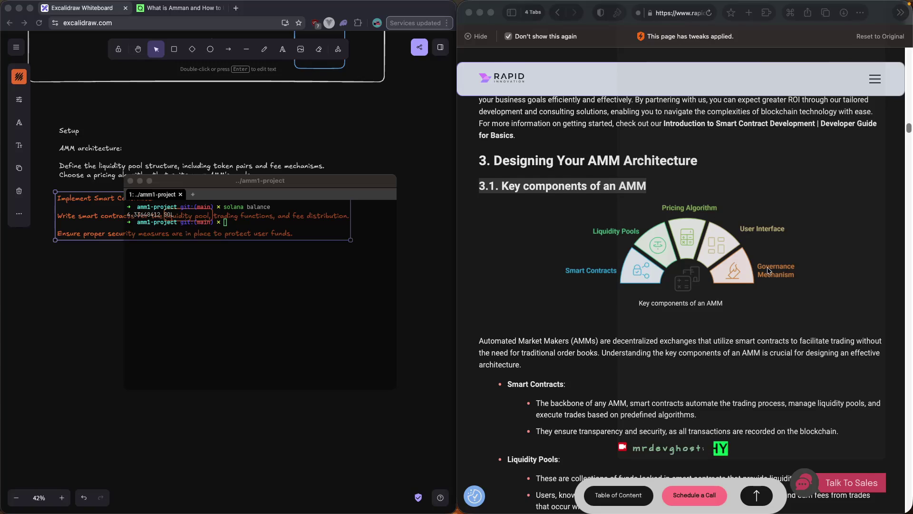
pyautogui.scroll(-3, 767, 267)
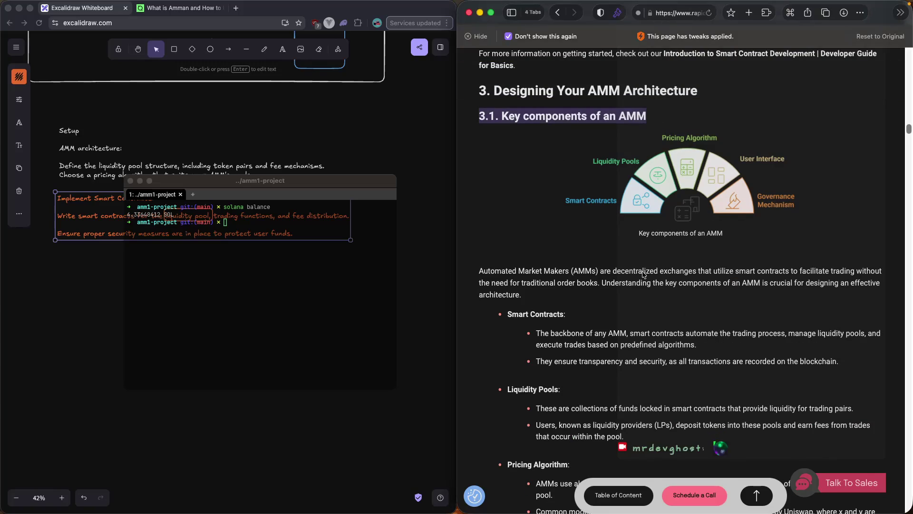
pyautogui.moveTo(758, 272); pyautogui.dragTo(781, 284)
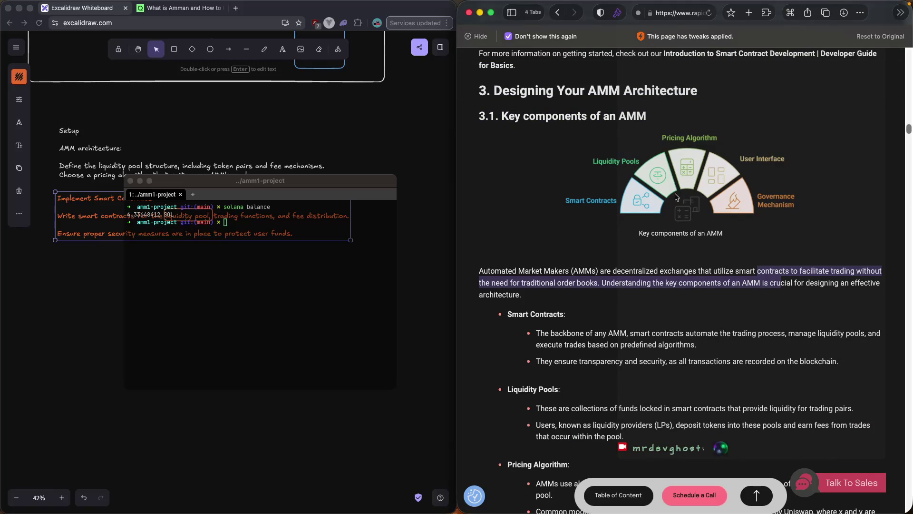
pyautogui.moveTo(594, 284)
pyautogui.mouseDown()
pyautogui.moveTo(535, 284)
pyautogui.moveTo(685, 284)
pyautogui.mouseUp()
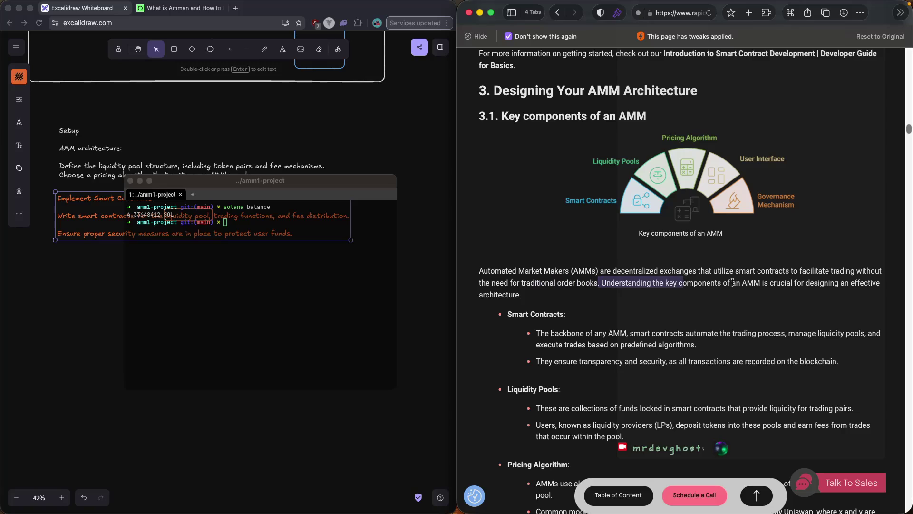
pyautogui.moveTo(755, 283); pyautogui.dragTo(747, 284)
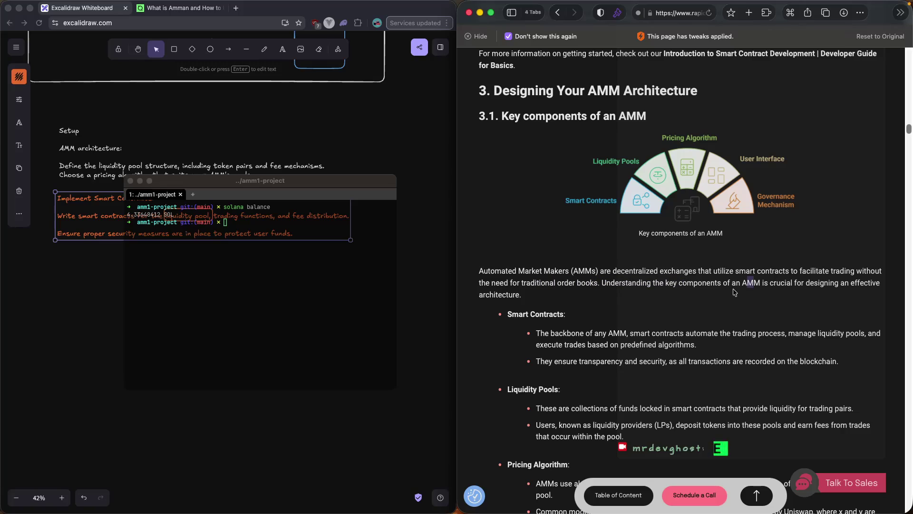
pyautogui.moveTo(537, 297); pyautogui.dragTo(507, 295)
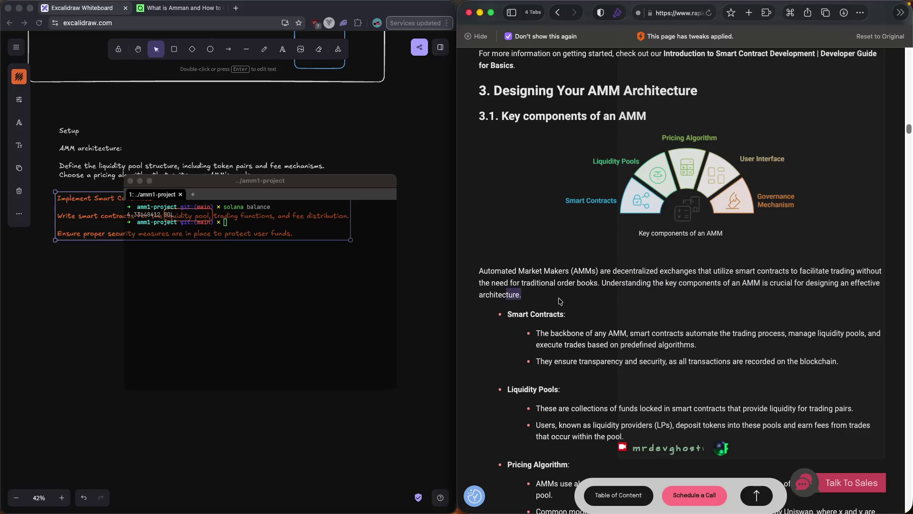
pyautogui.moveTo(534, 333); pyautogui.dragTo(622, 334)
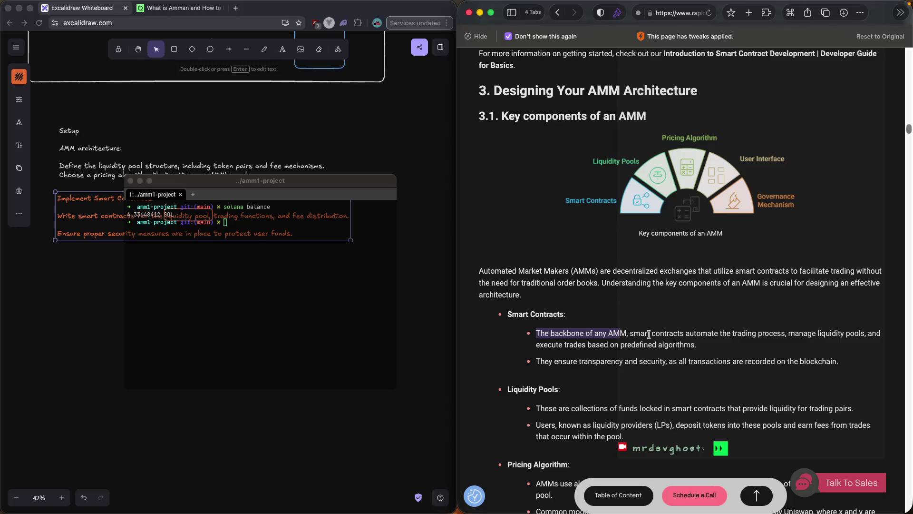
pyautogui.moveTo(652, 334); pyautogui.dragTo(868, 334)
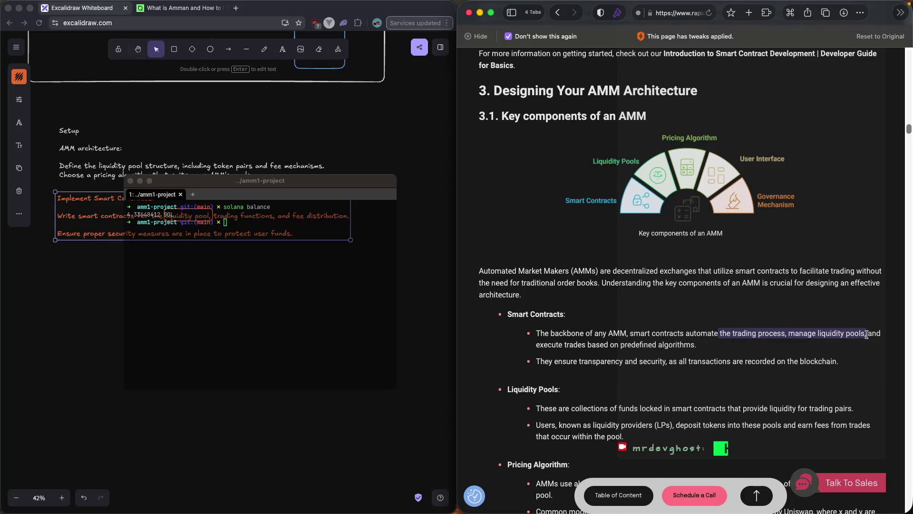
pyautogui.click(767, 344)
pyautogui.moveTo(727, 334); pyautogui.dragTo(864, 334)
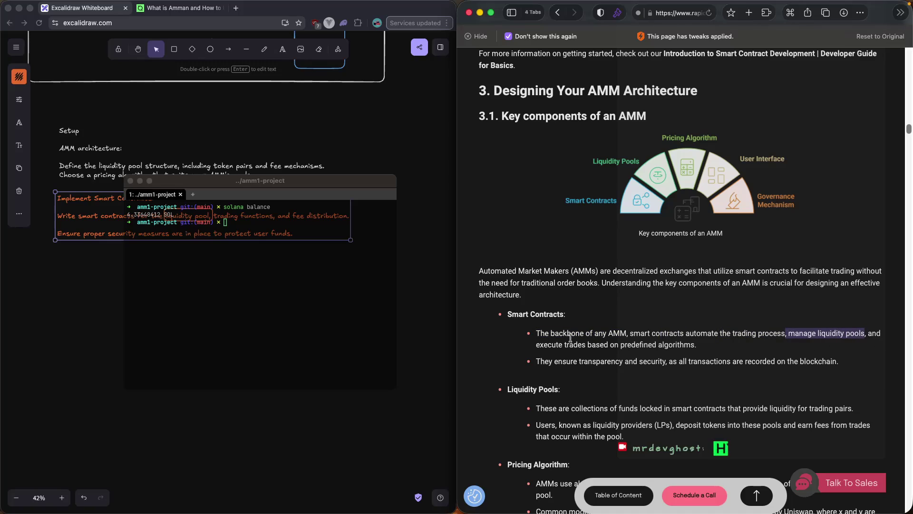
pyautogui.moveTo(536, 343)
pyautogui.mouseDown()
pyautogui.moveTo(694, 347)
pyautogui.moveTo(604, 348)
pyautogui.mouseUp()
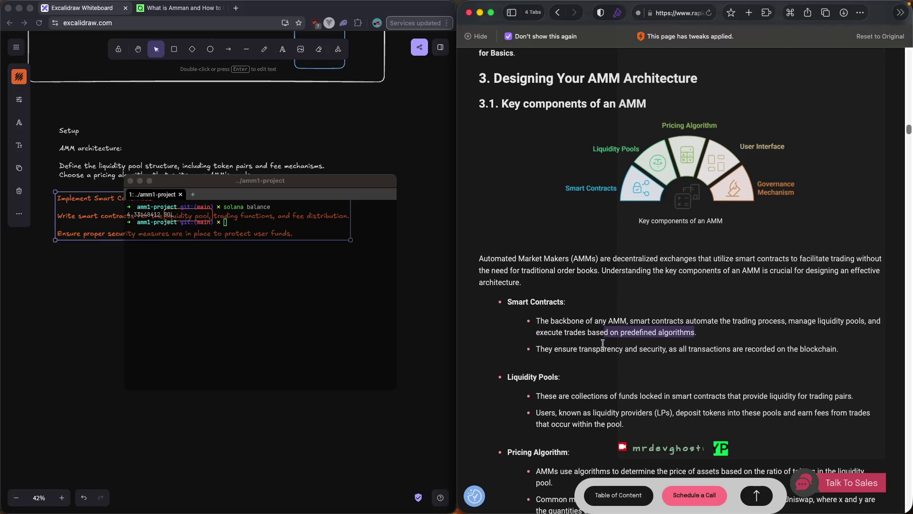
pyautogui.scroll(-3, 603, 344)
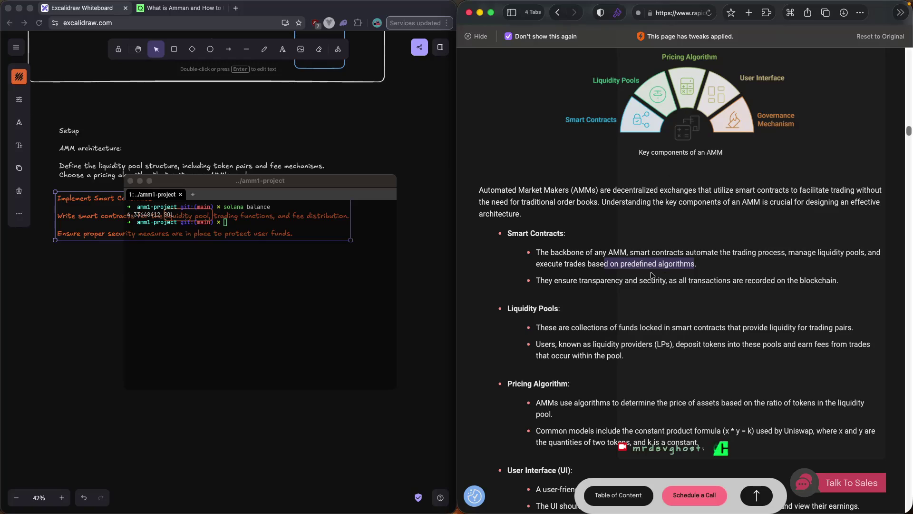
pyautogui.moveTo(579, 329); pyautogui.dragTo(647, 329)
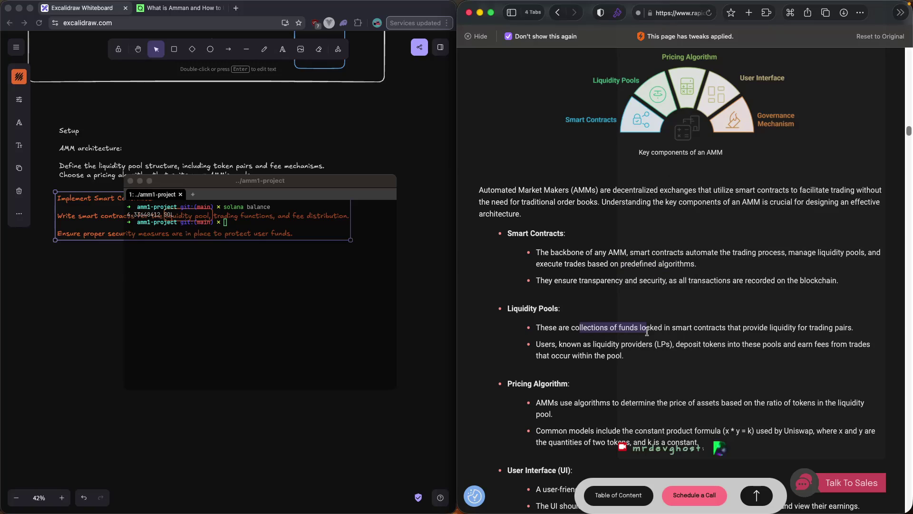
pyautogui.scroll(-1, 637, 328)
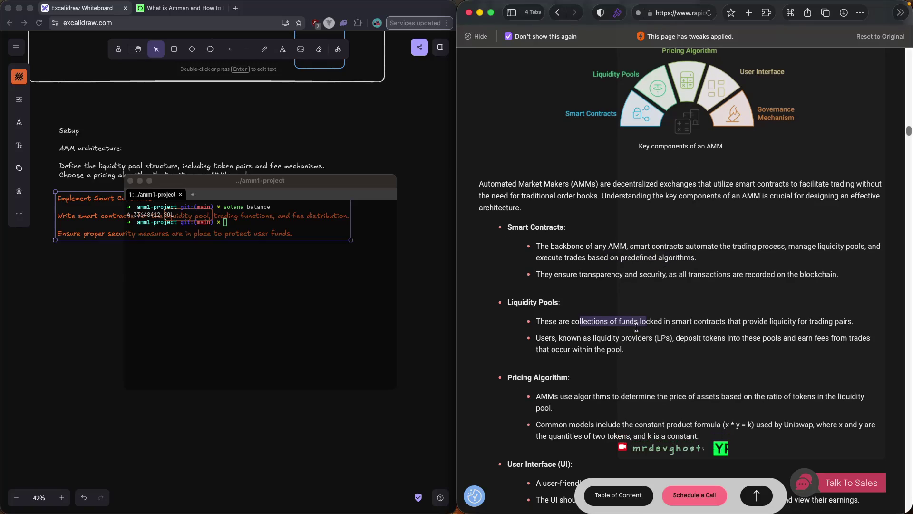
pyautogui.moveTo(692, 339); pyautogui.dragTo(698, 339)
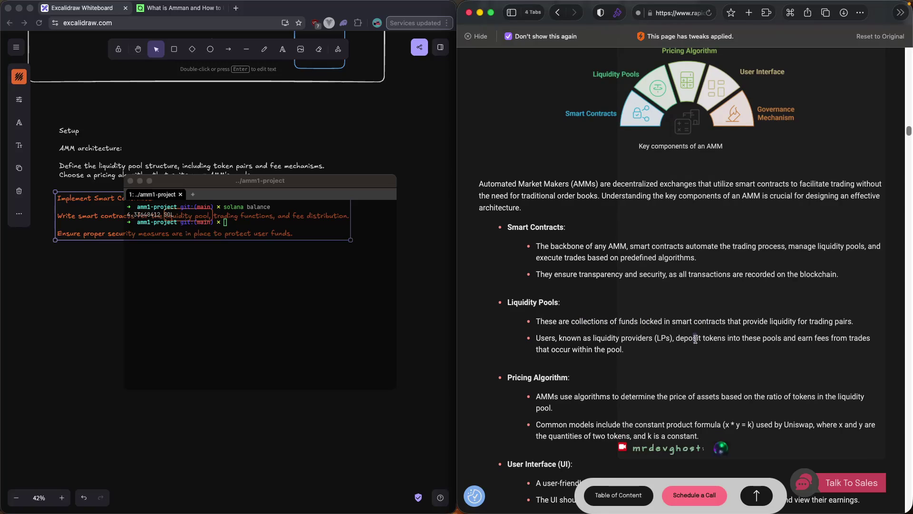
pyautogui.scroll(-1, 697, 343)
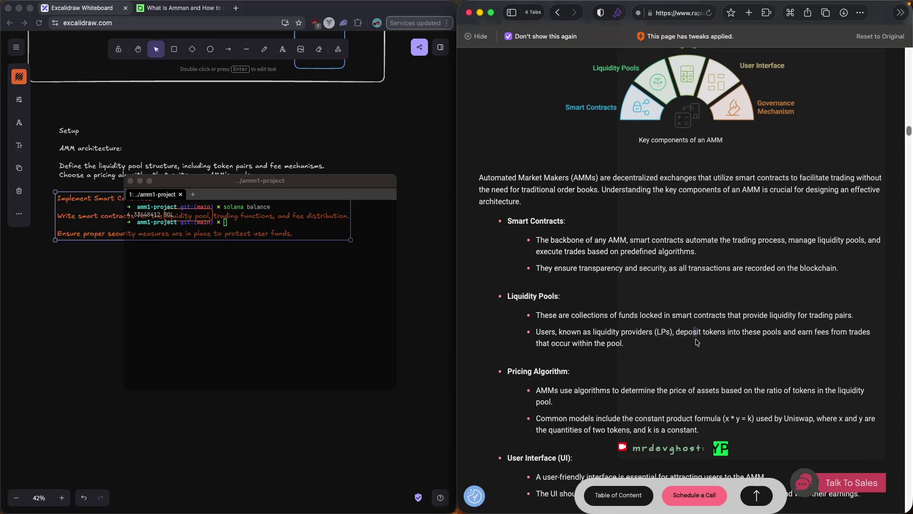
pyautogui.scroll(-5, 697, 342)
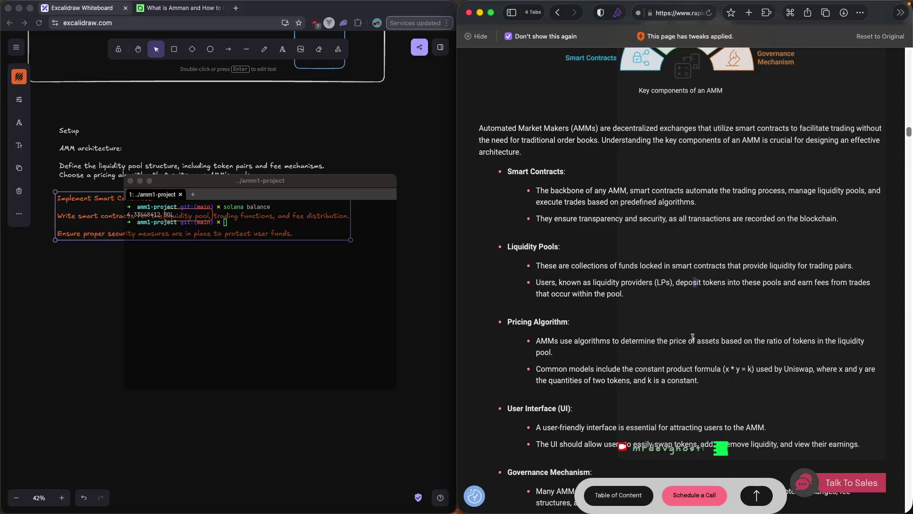
pyautogui.scroll(-2, 687, 338)
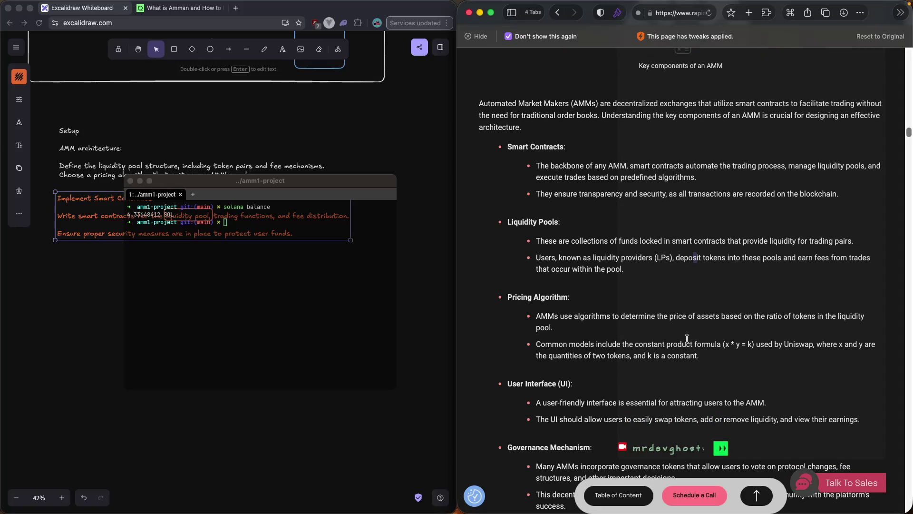
pyautogui.moveTo(569, 316); pyautogui.dragTo(645, 315)
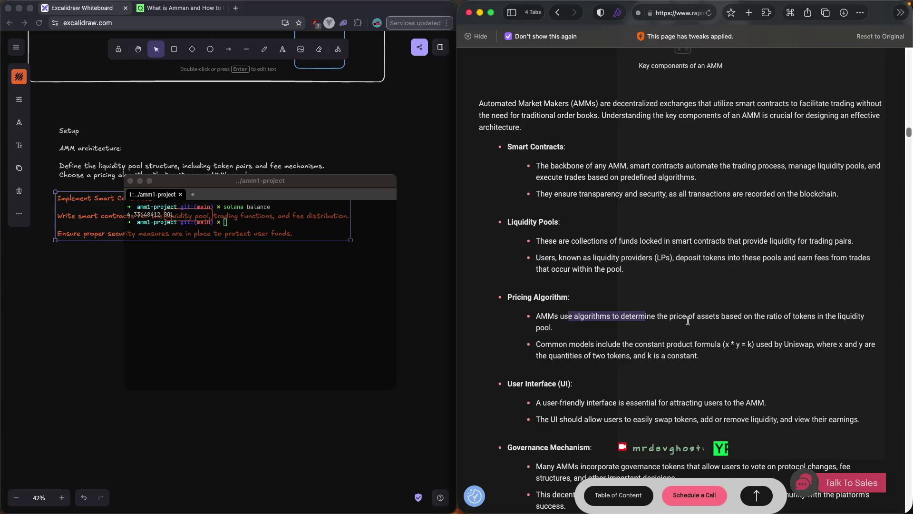
# Launch Obsidian through Spotlight and bring the AMM note to the front.
pyautogui.press('super+space')
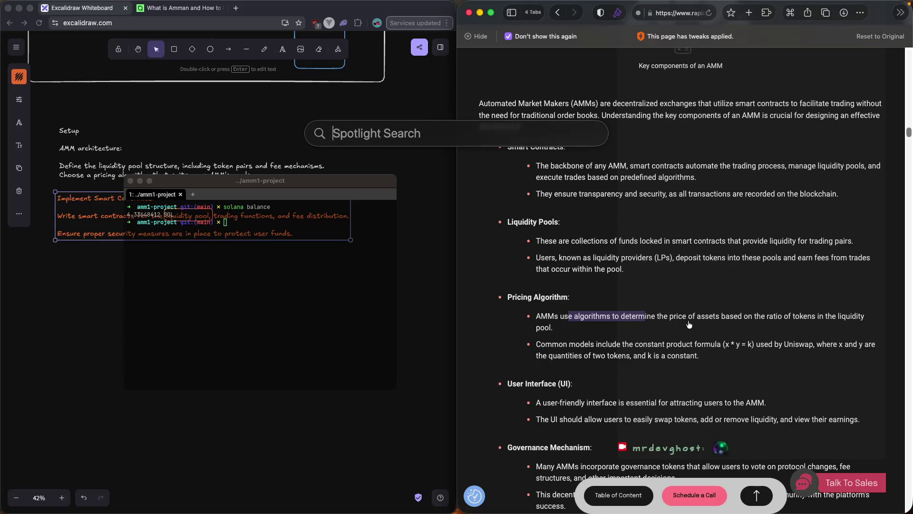
pyautogui.write('obsidian')
pyautogui.press('Return')
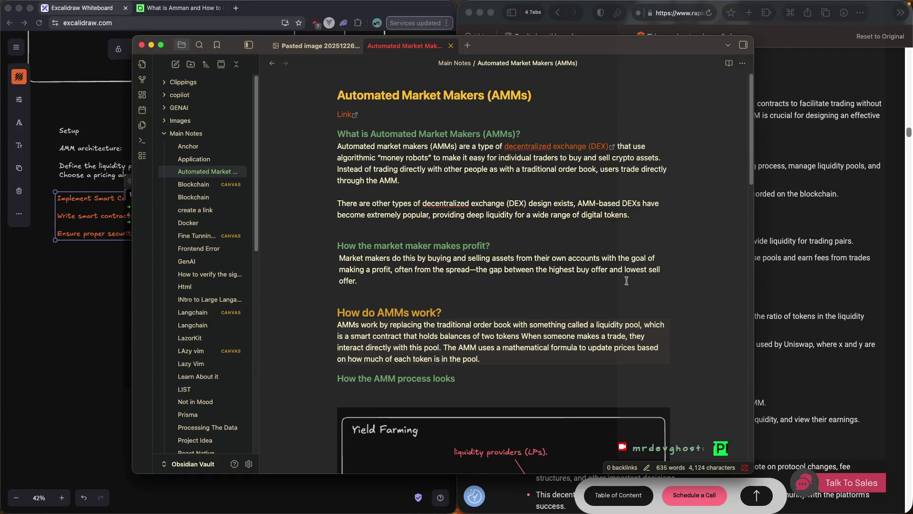
pyautogui.scroll(5, 770, 262)
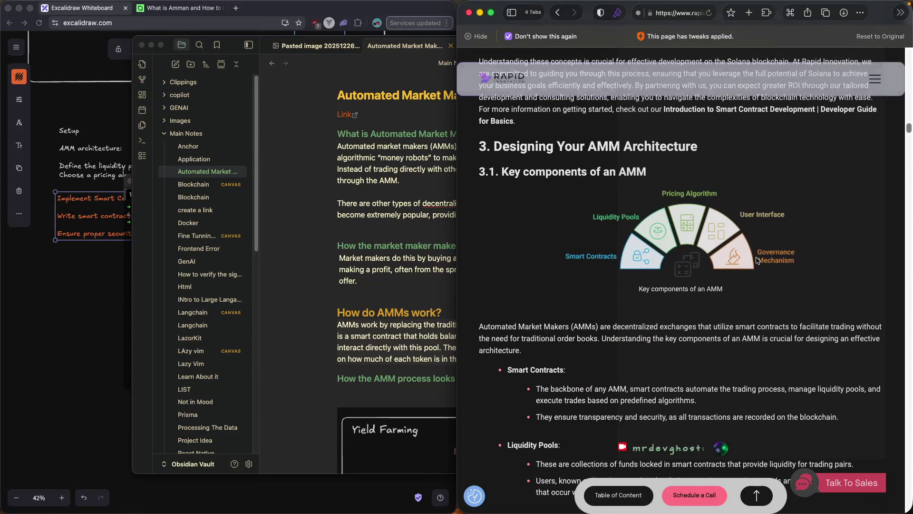
pyautogui.click(414, 262)
# Add a '## Key component of AMM' heading below the Yield Farming sentence.
pyautogui.scroll(-8, 415, 262)
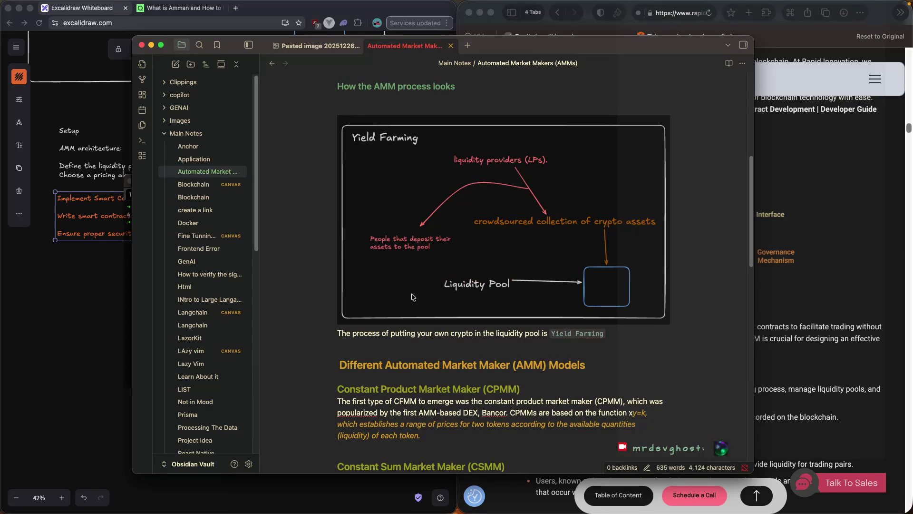
pyautogui.click(417, 342)
pyautogui.press('Return')
pyautogui.press('Return')
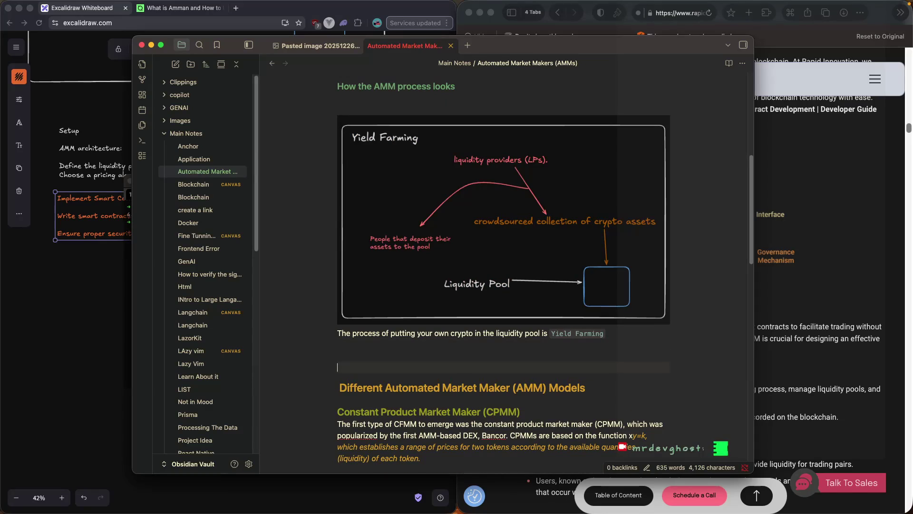
pyautogui.write('##')
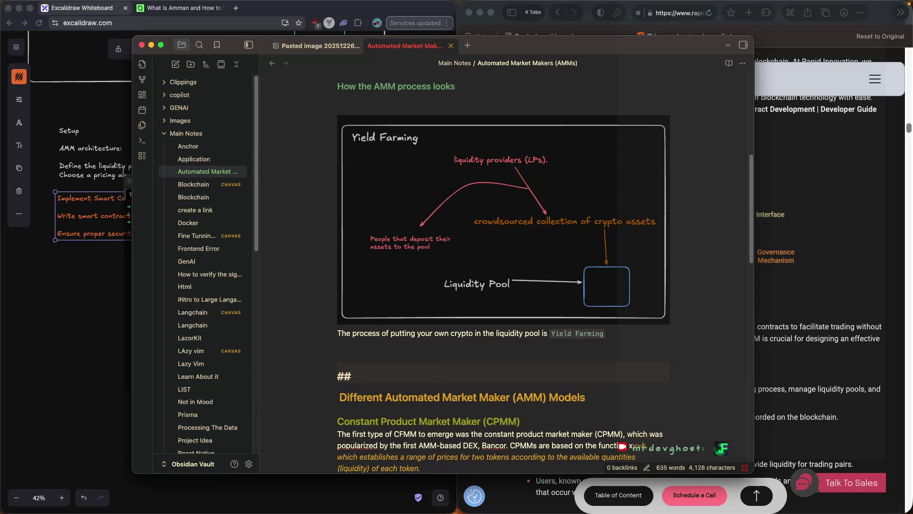
pyautogui.write('. k')
pyautogui.write('Key c')
pyautogui.write('omponenc')
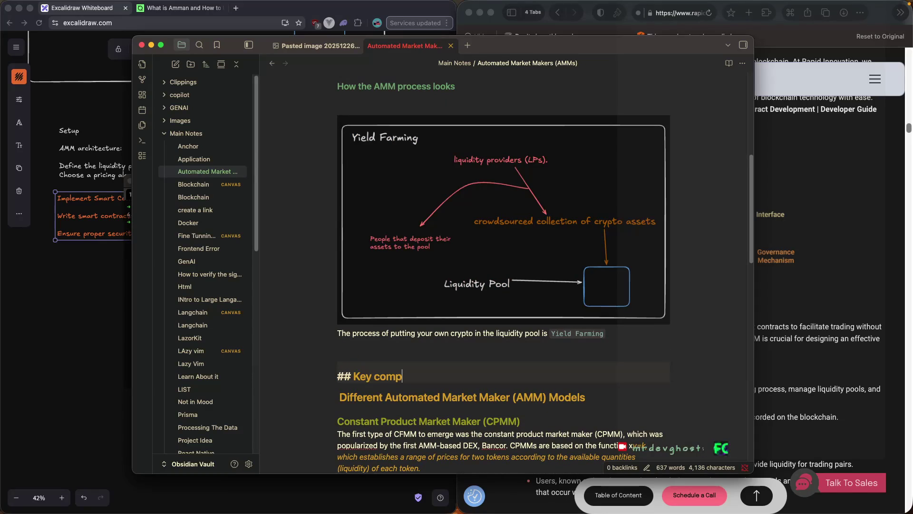
pyautogui.press('BackSpace')
pyautogui.write('t of. ')
pyautogui.write(' AMM')
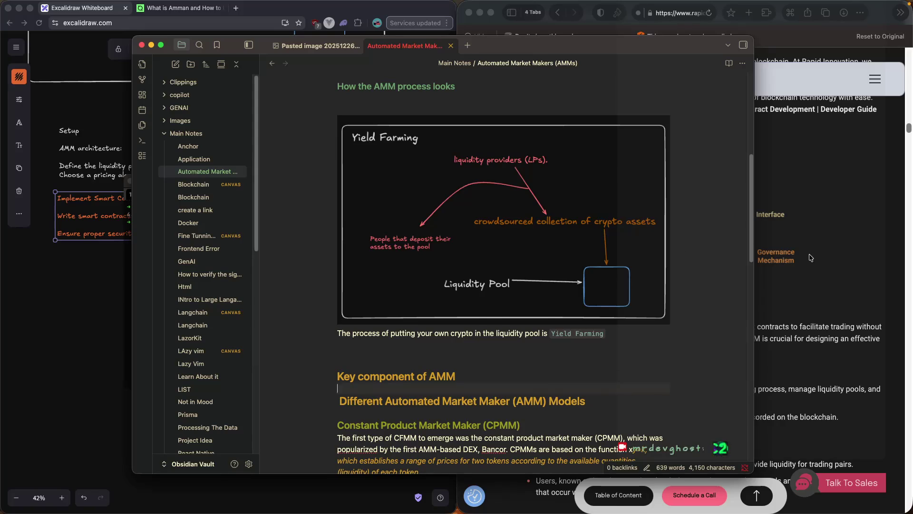
pyautogui.click(805, 253)
pyautogui.rightClick(680, 232)
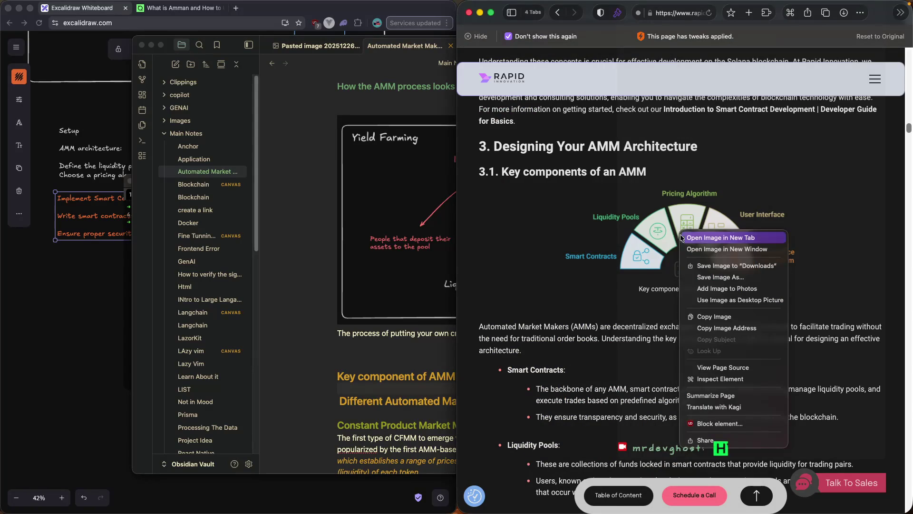
# Copy the article's key components diagram and paste it under the Key component of AMM heading.
pyautogui.click(713, 317)
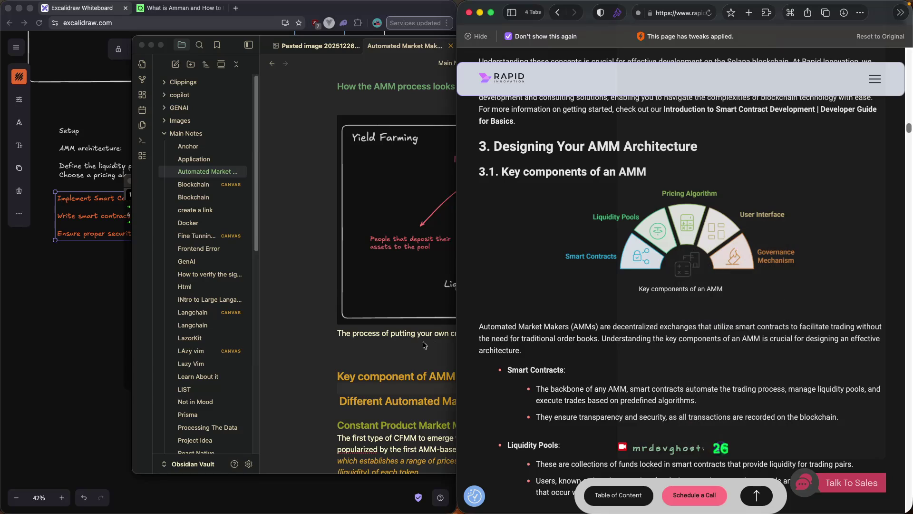
pyautogui.click(399, 388)
pyautogui.press('super+v')
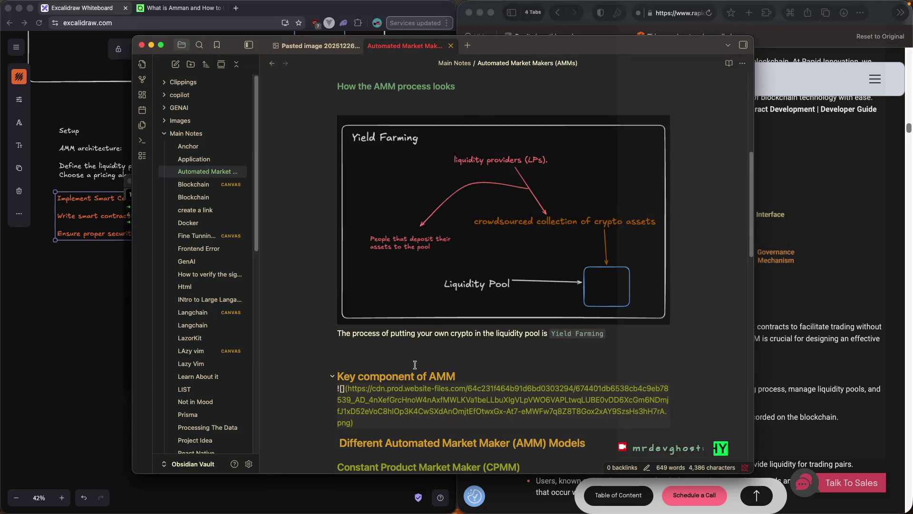
pyautogui.scroll(-2, 437, 341)
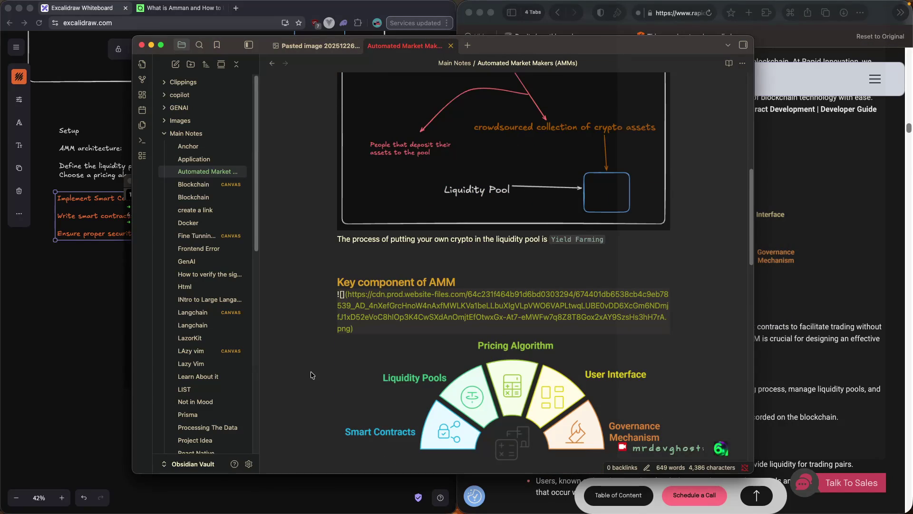
pyautogui.scroll(-3, 425, 317)
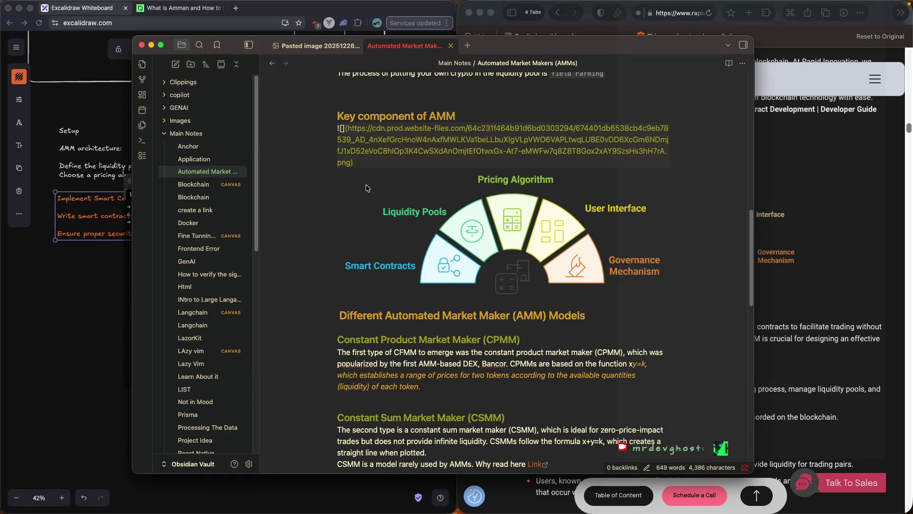
pyautogui.scroll(-2, 354, 271)
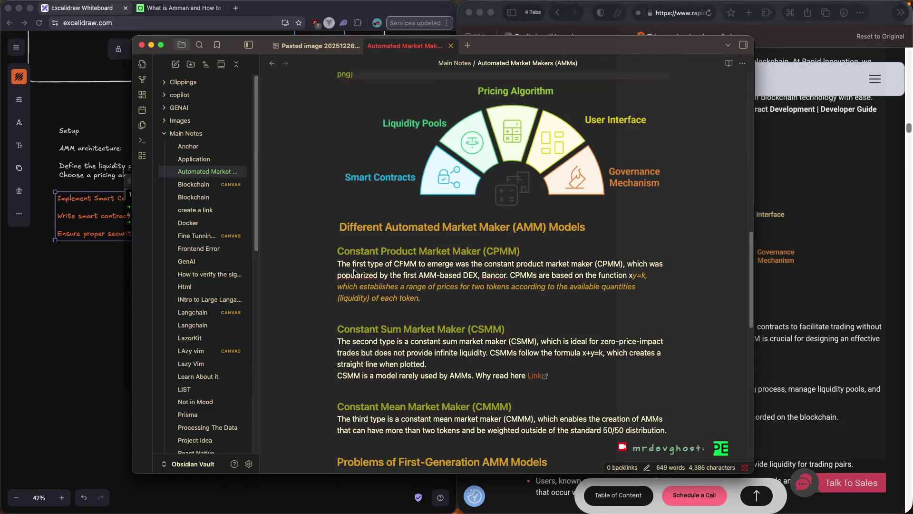
pyautogui.click(353, 225)
pyautogui.scroll(3, 353, 225)
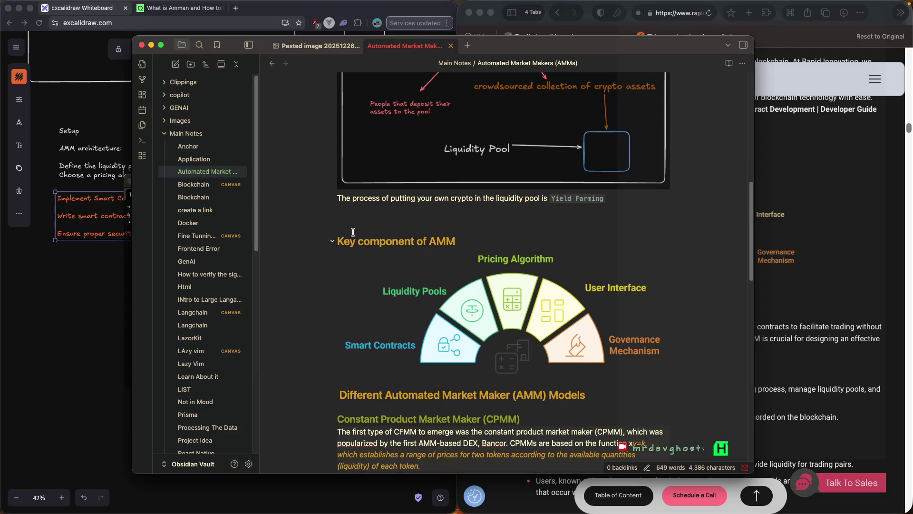
pyautogui.click(398, 269)
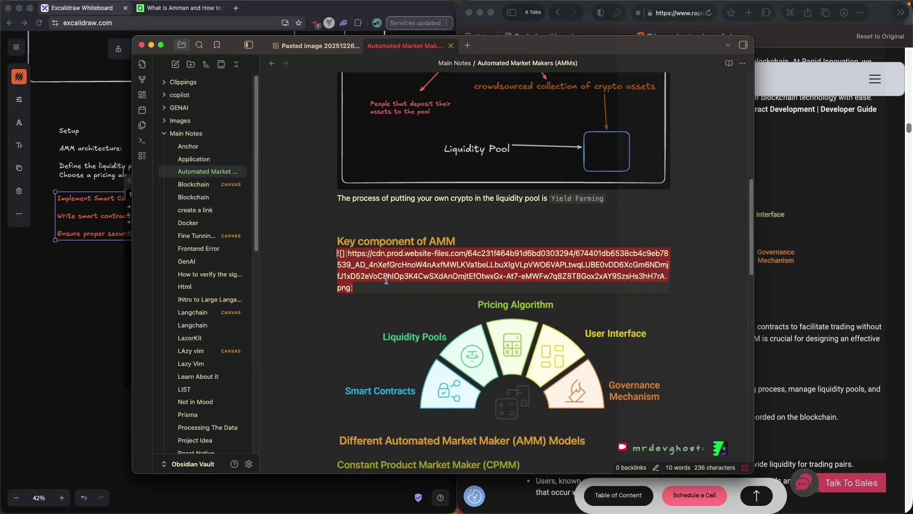
pyautogui.scroll(-2, 348, 314)
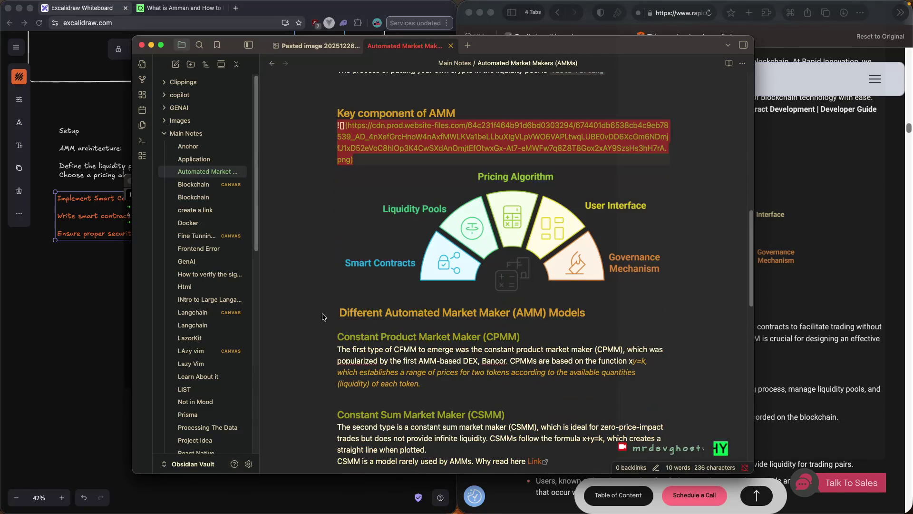
pyautogui.scroll(-8, 226, 339)
pyautogui.scroll(-3, 227, 339)
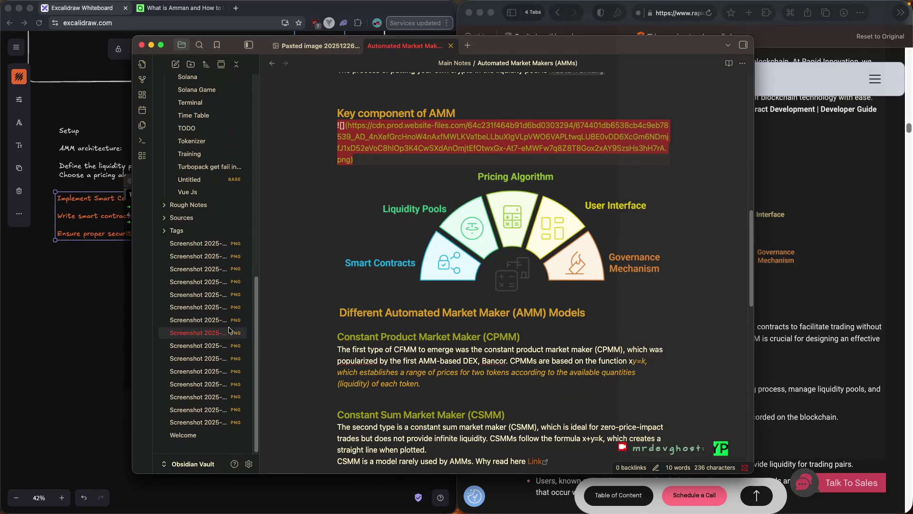
# Move two Screenshot files from the vault root into the Images folder.
pyautogui.rightClick(218, 243)
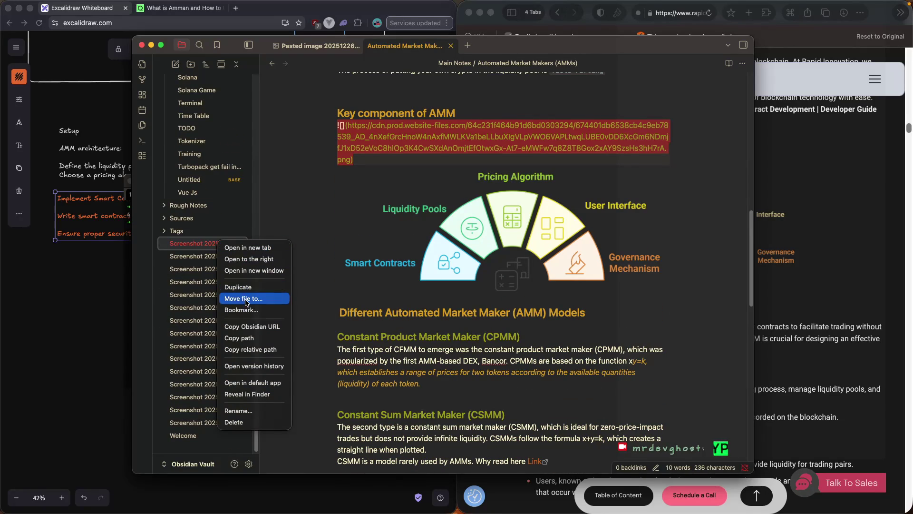
pyautogui.click(245, 299)
pyautogui.click(342, 161)
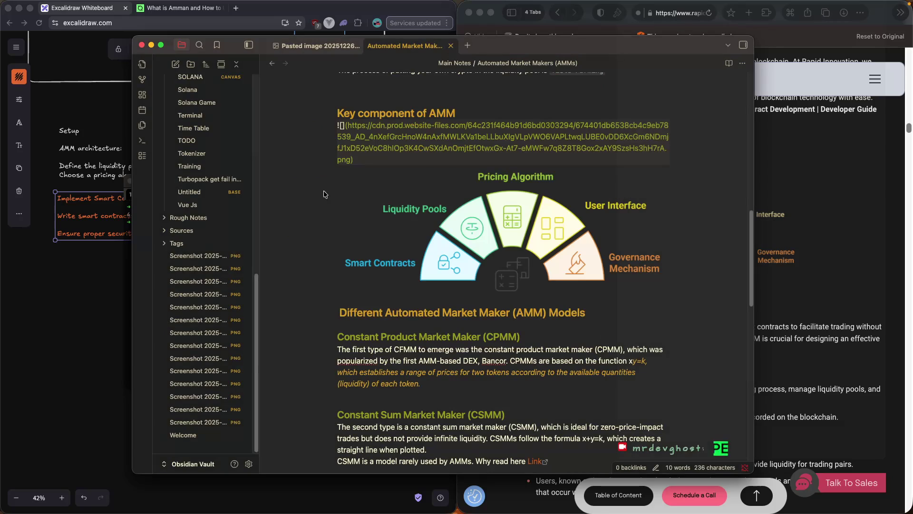
pyautogui.rightClick(228, 257)
pyautogui.click(253, 313)
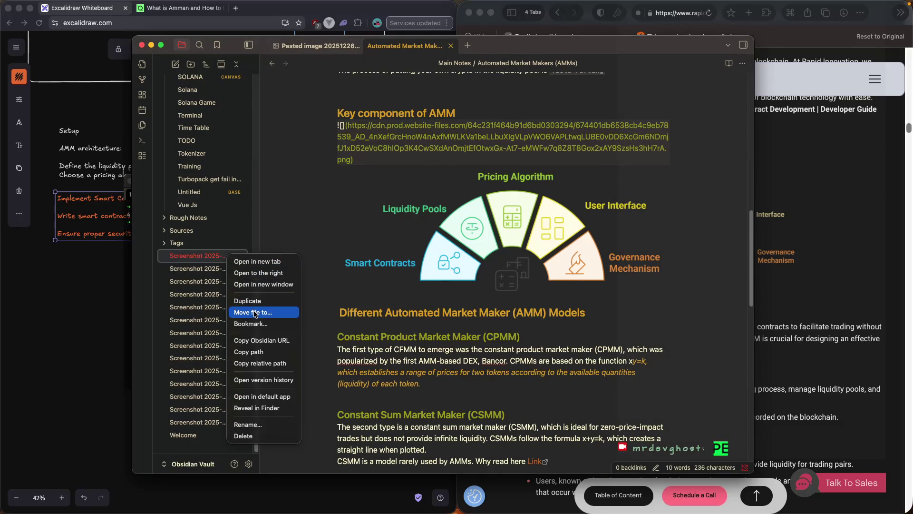
pyautogui.click(358, 157)
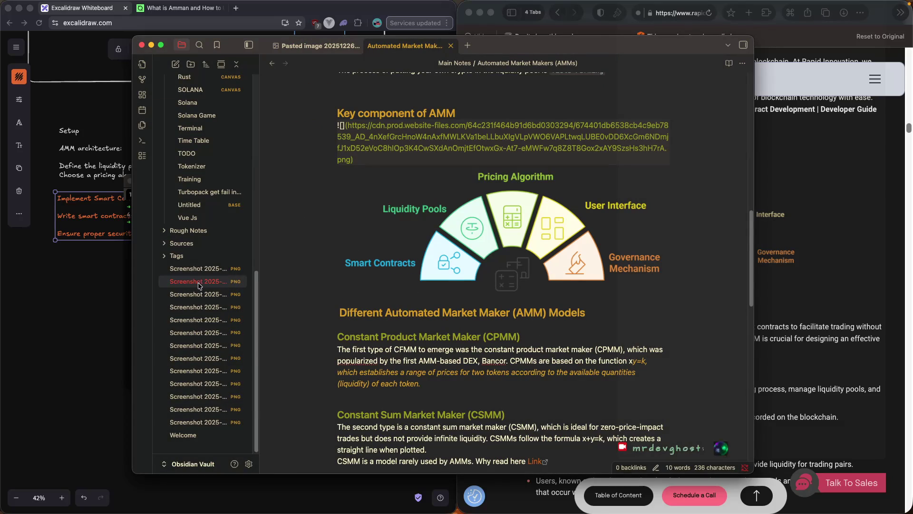
# Move three more Screenshot files into Images, then open Settings to Files and links.
pyautogui.rightClick(200, 270)
pyautogui.click(224, 330)
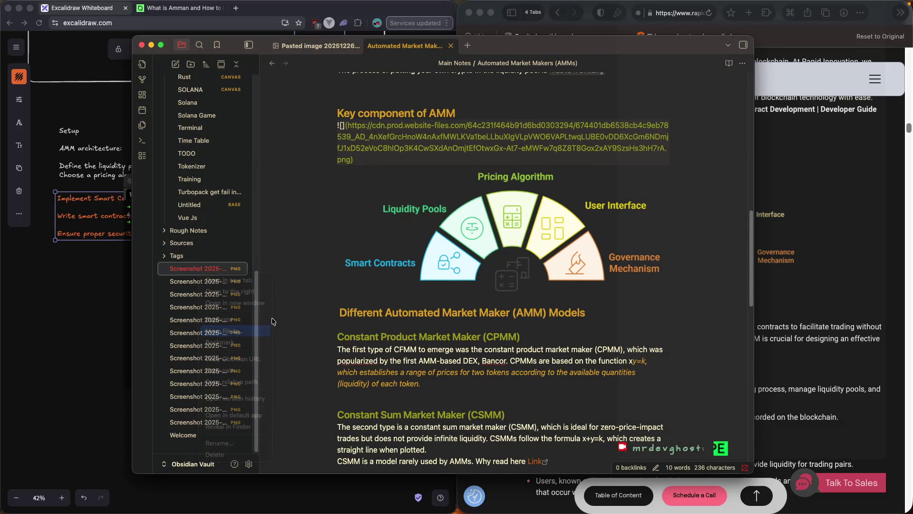
pyautogui.click(322, 157)
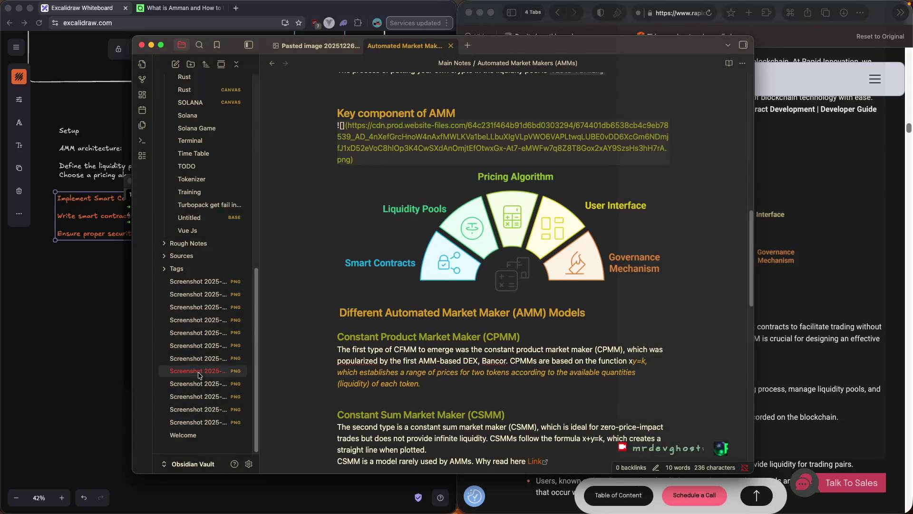
pyautogui.rightClick(195, 357)
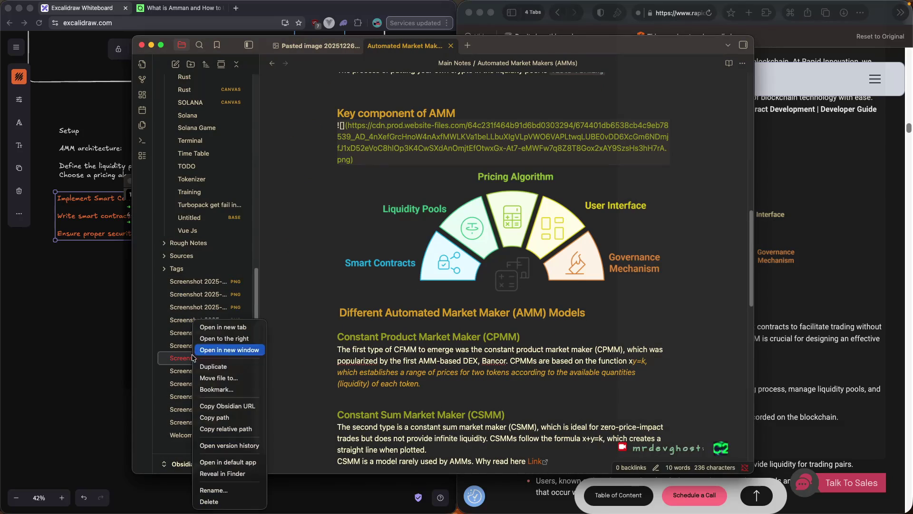
pyautogui.click(224, 378)
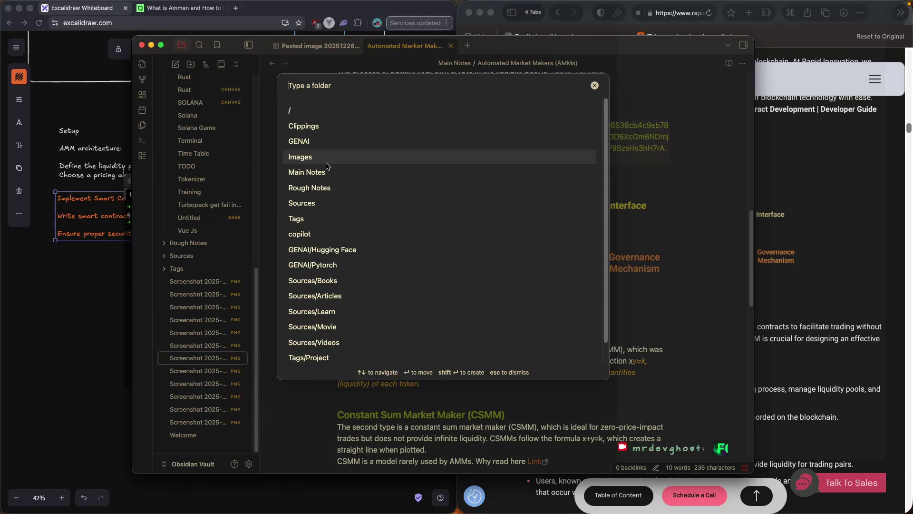
pyautogui.click(326, 157)
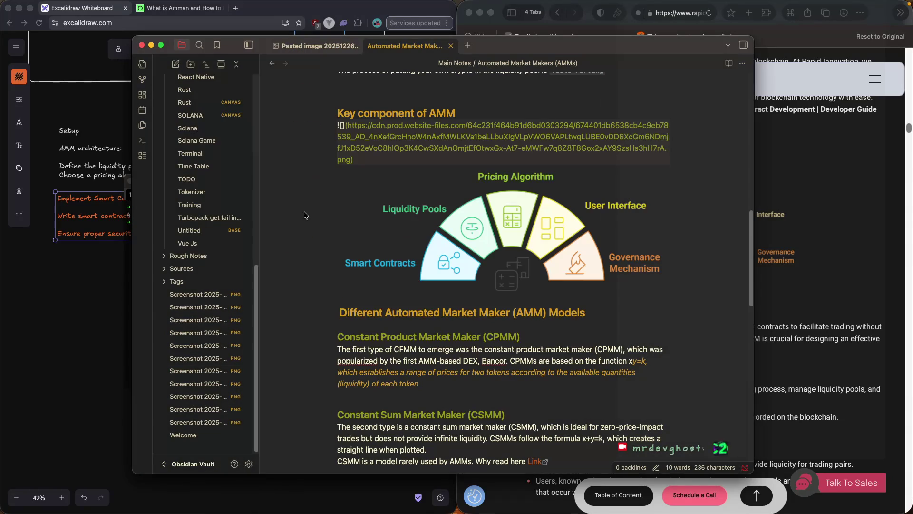
pyautogui.rightClick(198, 295)
pyautogui.click(222, 353)
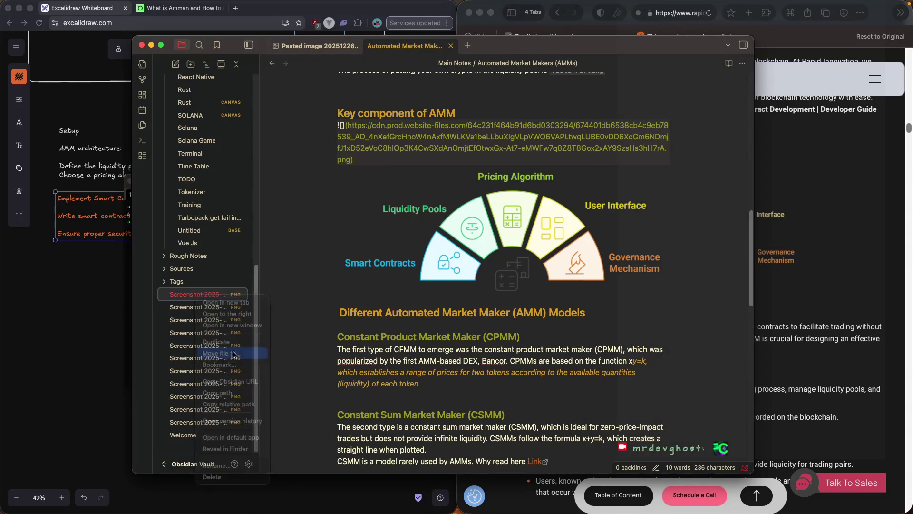
pyautogui.click(306, 164)
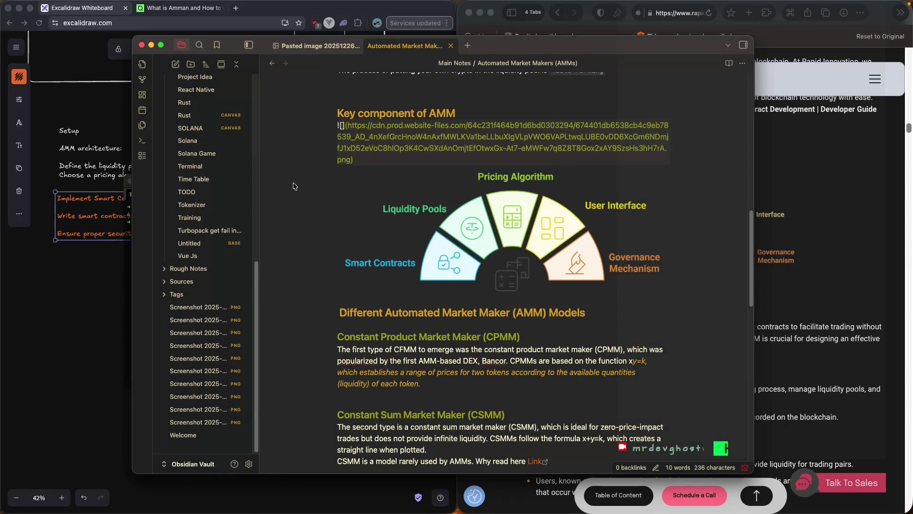
pyautogui.click(248, 464)
pyautogui.click(237, 130)
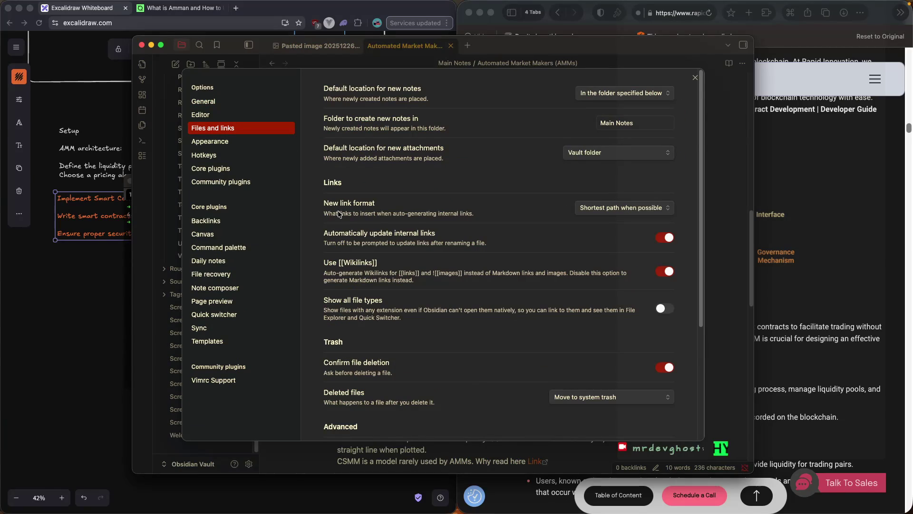
# In Appearance settings, try red and then blue as the accent colour.
pyautogui.scroll(-5, 414, 286)
pyautogui.scroll(5, 414, 287)
pyautogui.click(230, 147)
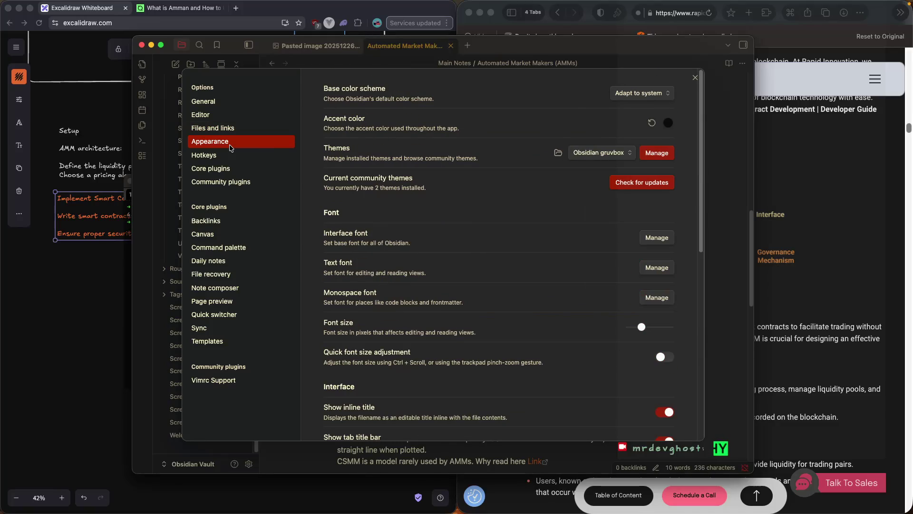
pyautogui.click(671, 124)
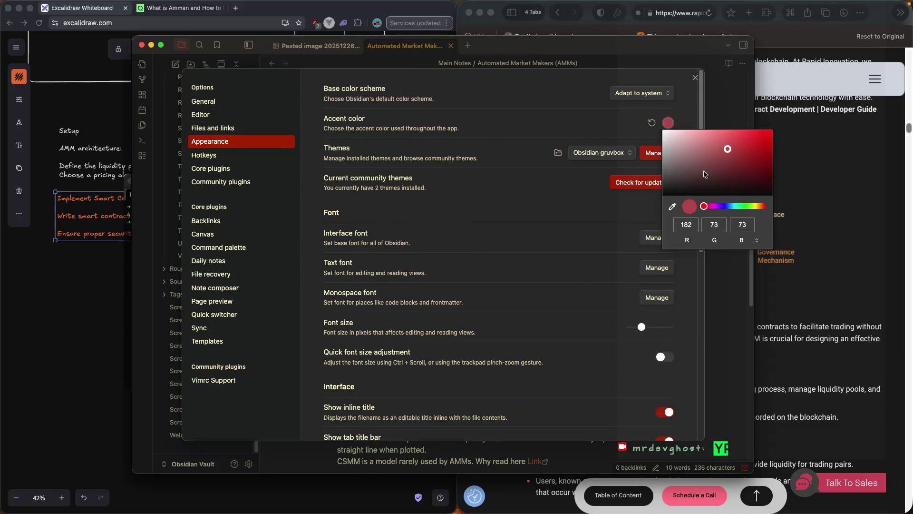
pyautogui.click(514, 160)
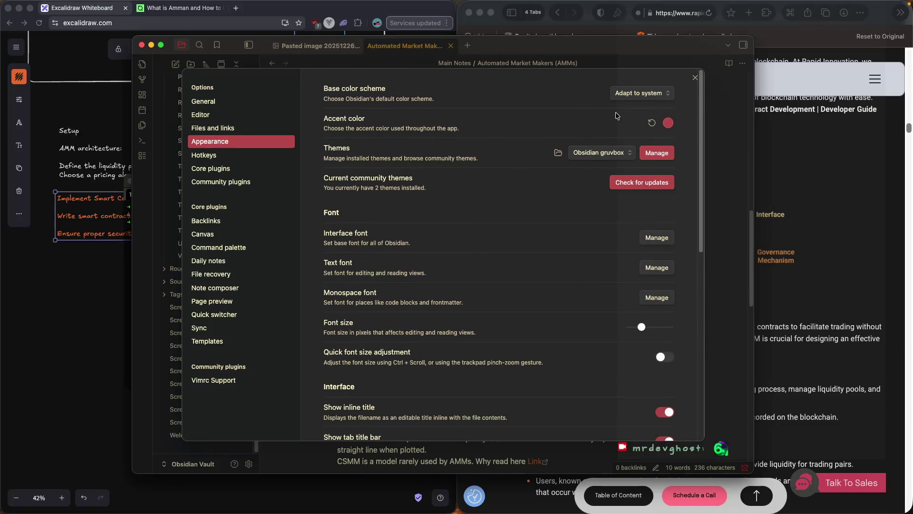
pyautogui.click(668, 123)
pyautogui.click(728, 206)
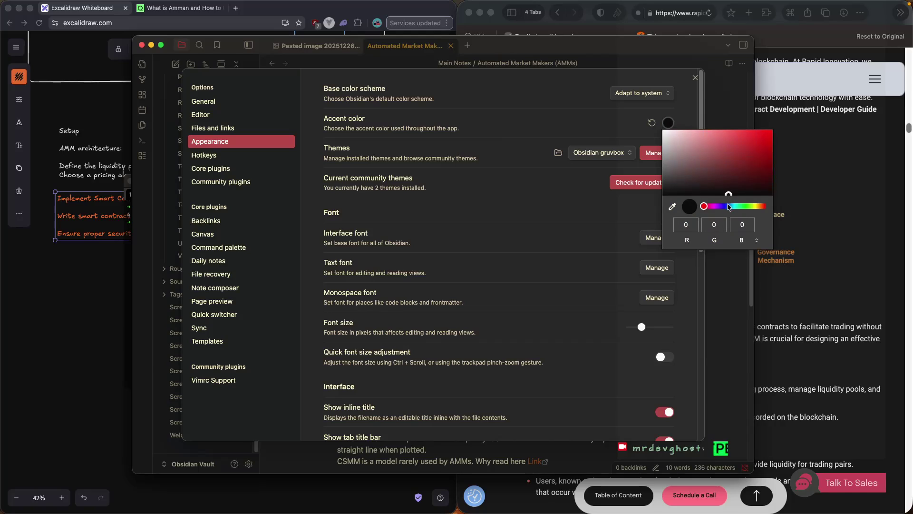
pyautogui.moveTo(749, 152); pyautogui.dragTo(740, 137)
pyautogui.click(487, 199)
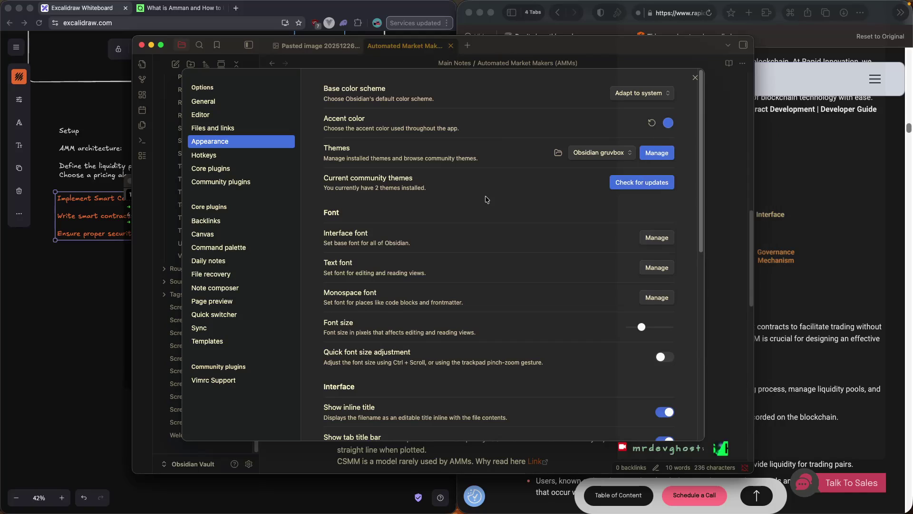
# Try green shades, then settle on purple (RGB 91, 52, 183) as the accent colour.
pyautogui.click(668, 123)
pyautogui.moveTo(727, 206); pyautogui.dragTo(741, 205)
pyautogui.moveTo(750, 151); pyautogui.dragTo(747, 139)
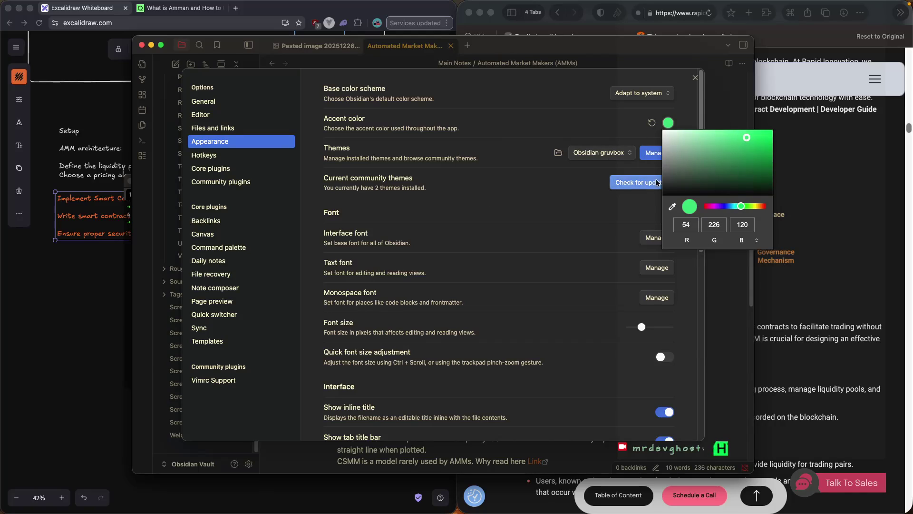
pyautogui.click(520, 195)
pyautogui.scroll(-1, 463, 184)
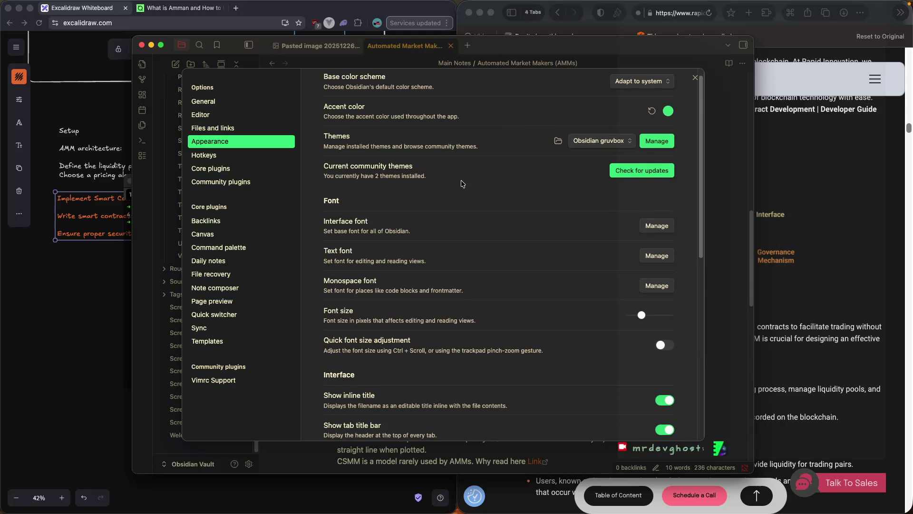
pyautogui.click(668, 111)
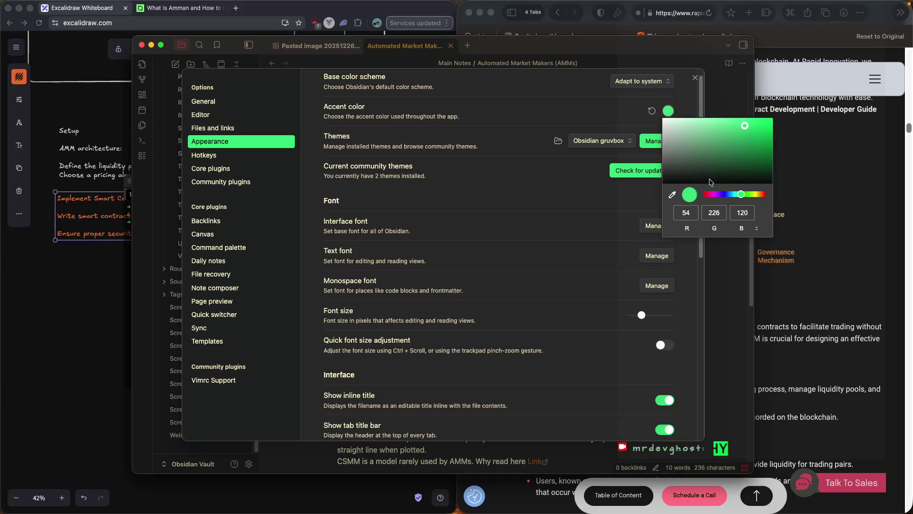
pyautogui.click(735, 153)
pyautogui.moveTo(741, 194)
pyautogui.mouseDown()
pyautogui.moveTo(753, 194)
pyautogui.moveTo(721, 197)
pyautogui.mouseUp()
pyautogui.click(742, 152)
pyautogui.click(727, 157)
pyautogui.click(431, 200)
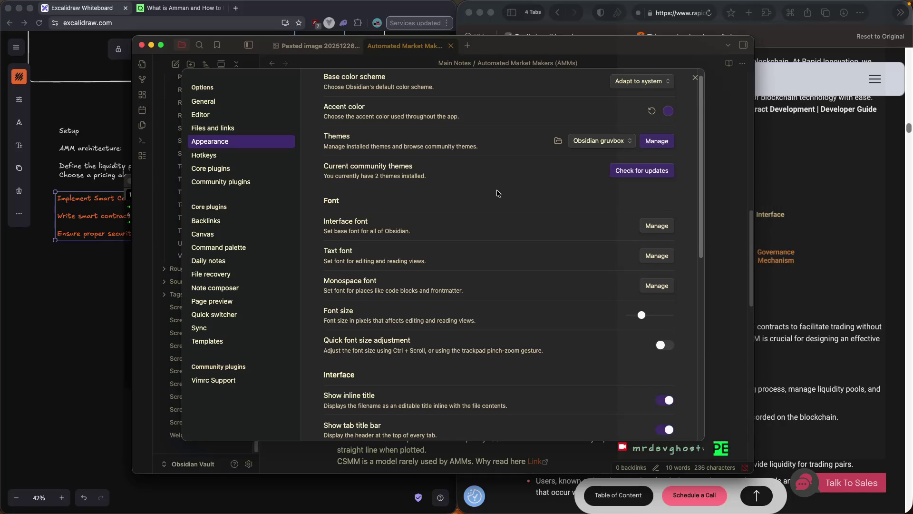
pyautogui.scroll(-5, 498, 193)
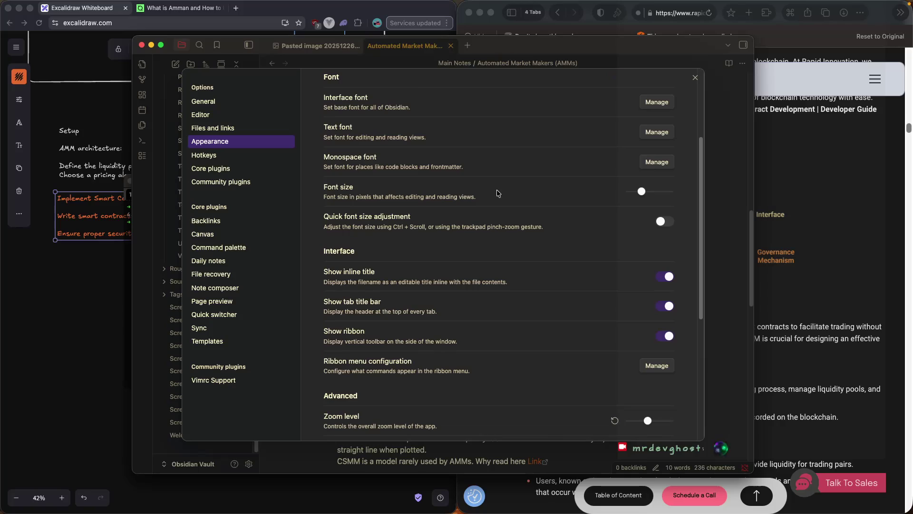
pyautogui.scroll(-3, 498, 193)
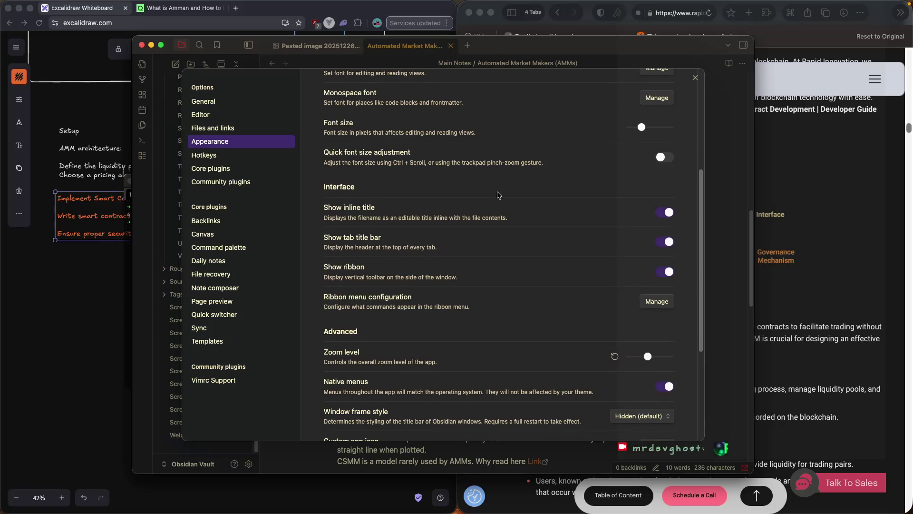
# Browse the Daily notes, Command palette, Canvas, Backlinks and Templates settings pages.
pyautogui.click(232, 263)
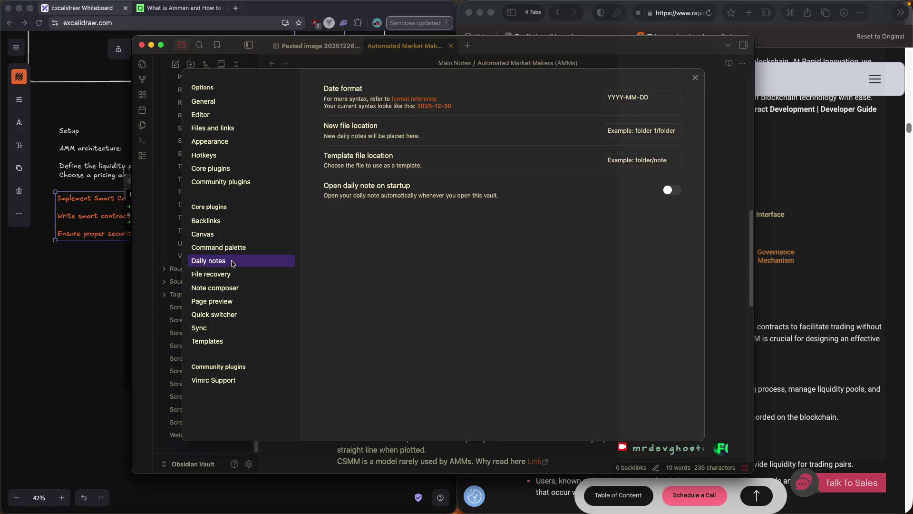
pyautogui.click(233, 248)
pyautogui.click(233, 238)
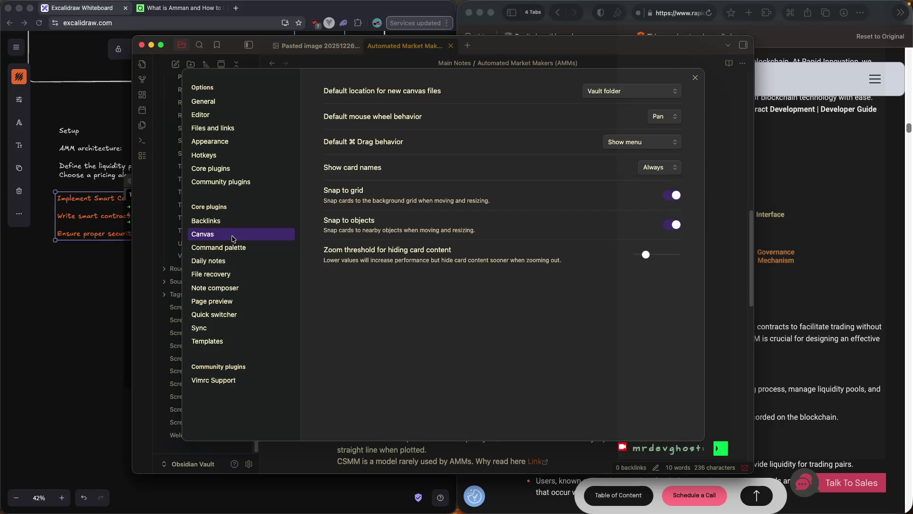
pyautogui.click(233, 222)
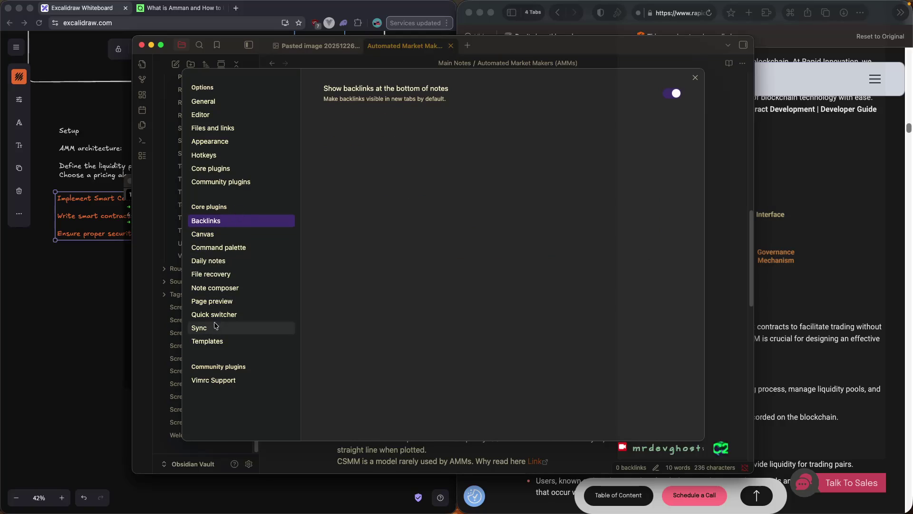
pyautogui.click(219, 340)
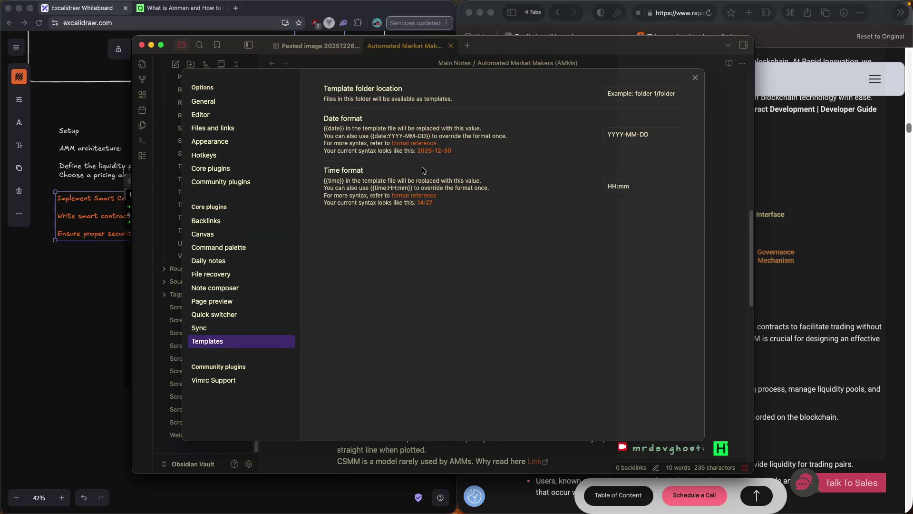
# In Appearance, check themes for updates, keep the current scheme and gruvbox, and open community themes.
pyautogui.click(223, 142)
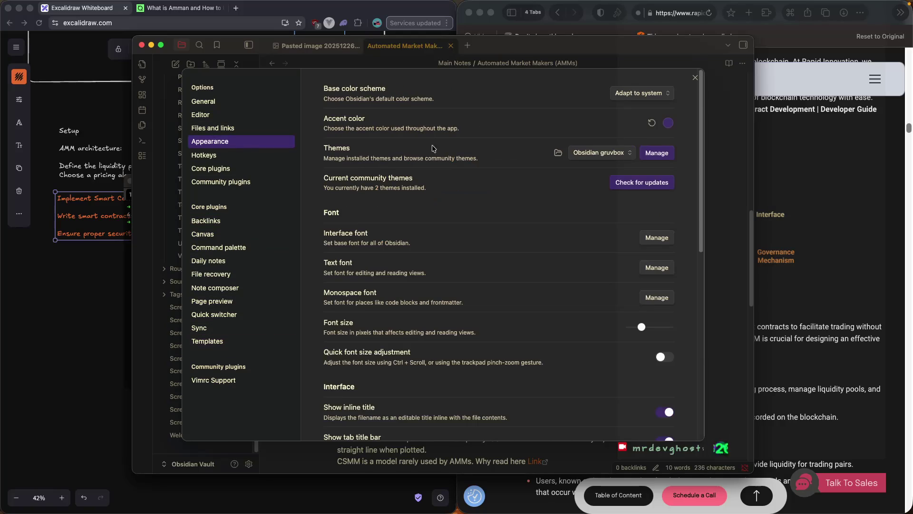
pyautogui.click(639, 185)
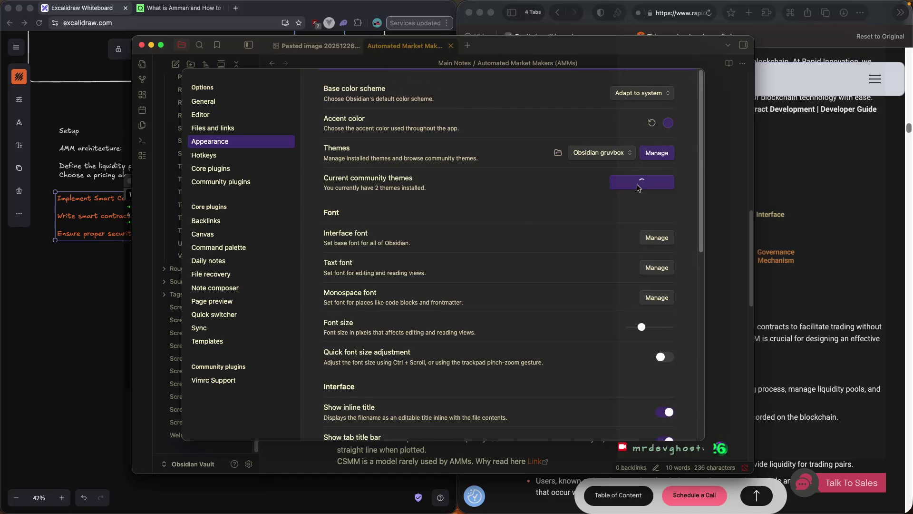
pyautogui.click(636, 91)
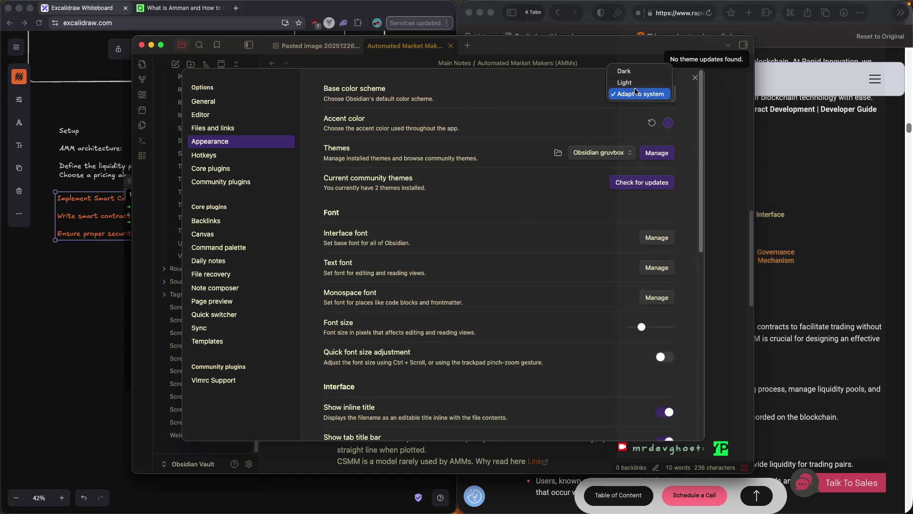
pyautogui.click(637, 96)
pyautogui.click(599, 157)
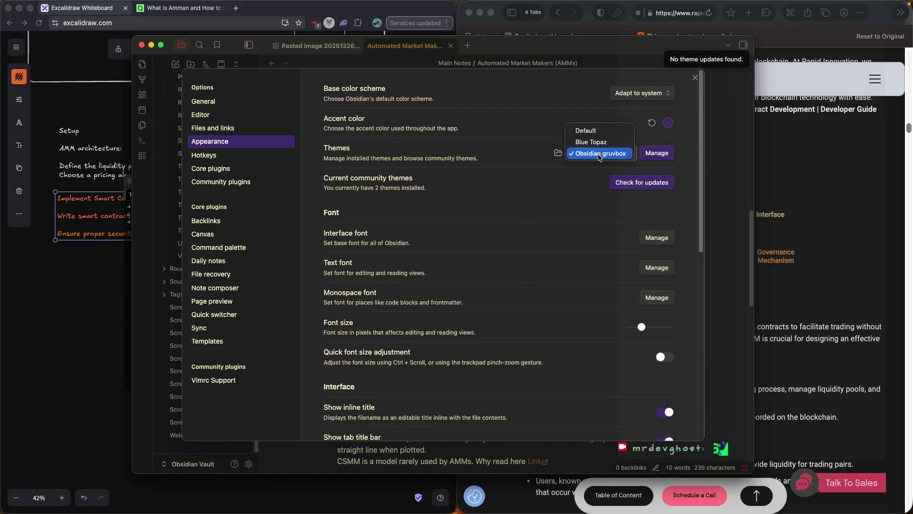
pyautogui.click(599, 153)
pyautogui.click(658, 154)
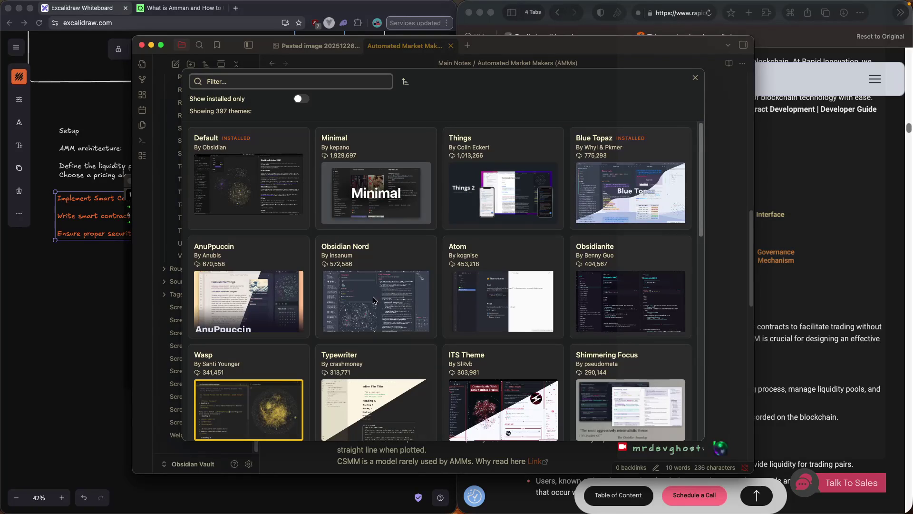
# Preview the 80s Neon, Everforest, GitHub Theme, Willemstad and Solarized community themes.
pyautogui.scroll(-5, 374, 295)
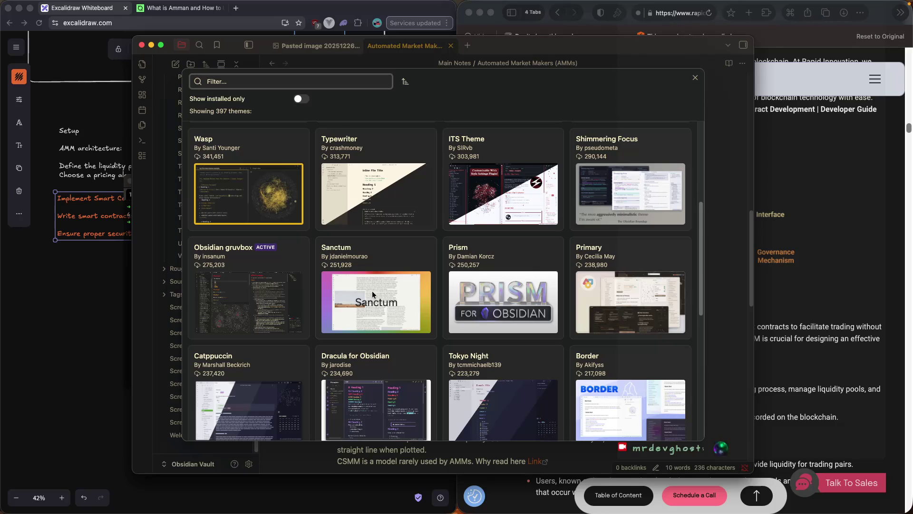
pyautogui.scroll(-4, 374, 292)
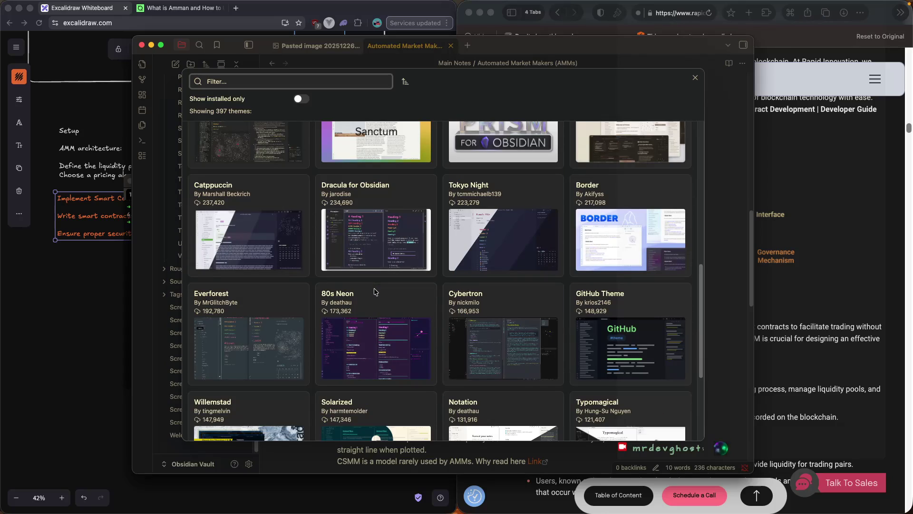
pyautogui.click(374, 309)
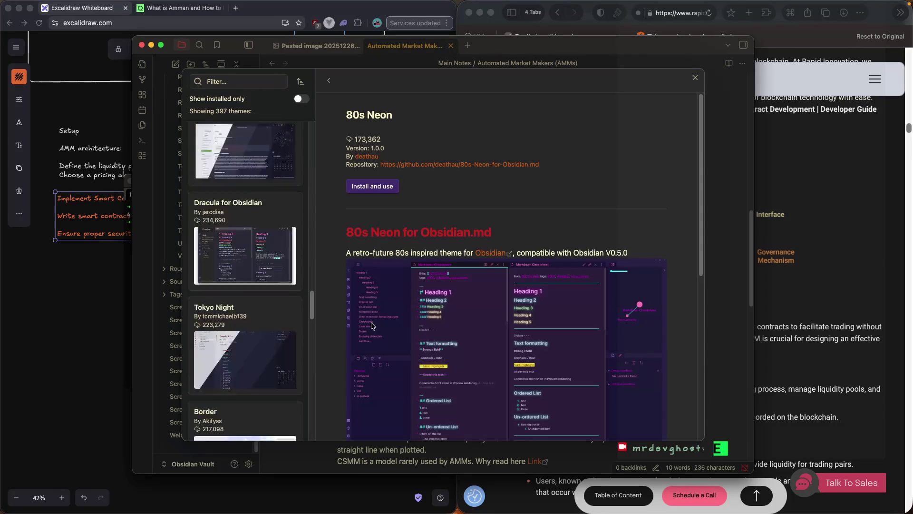
pyautogui.scroll(-2, 375, 324)
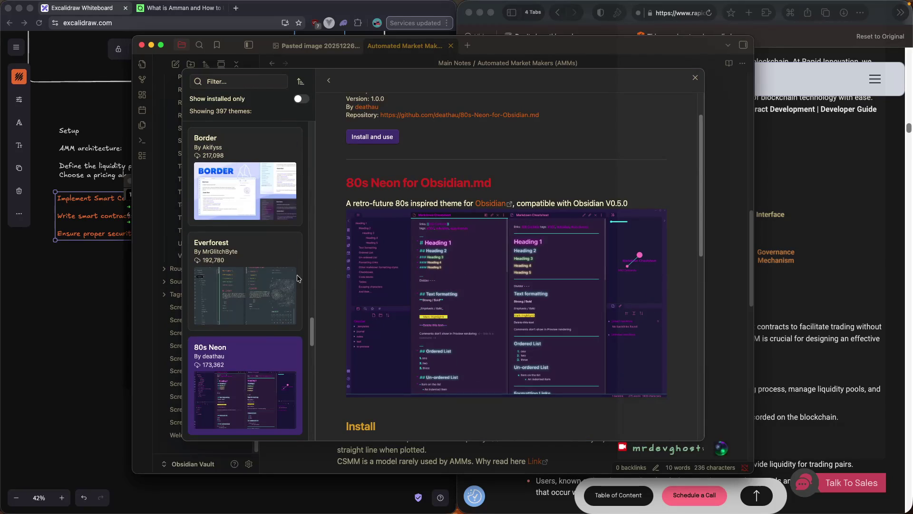
pyautogui.click(271, 284)
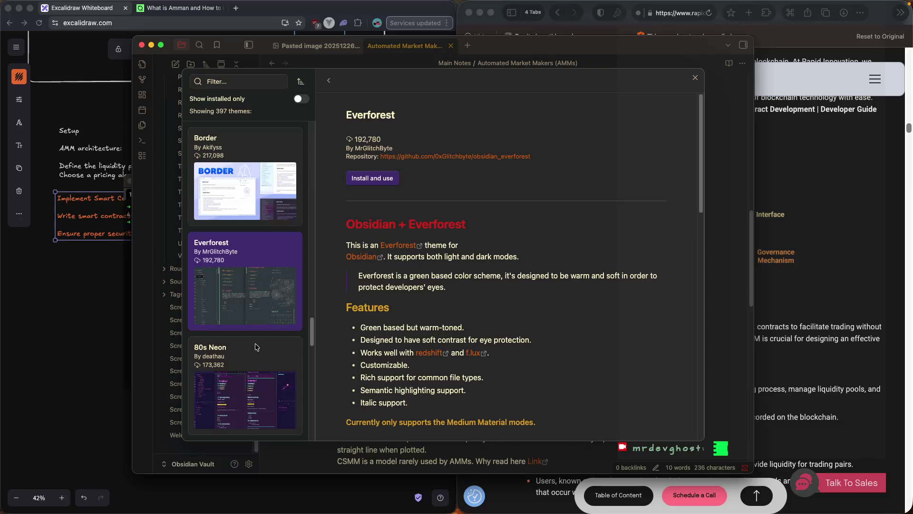
pyautogui.click(247, 355)
pyautogui.scroll(-4, 247, 352)
pyautogui.click(248, 376)
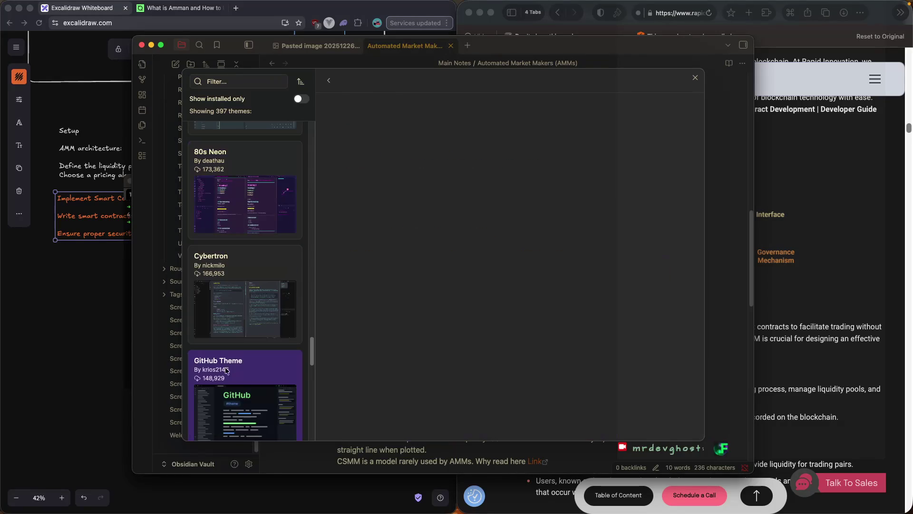
pyautogui.scroll(-3, 212, 341)
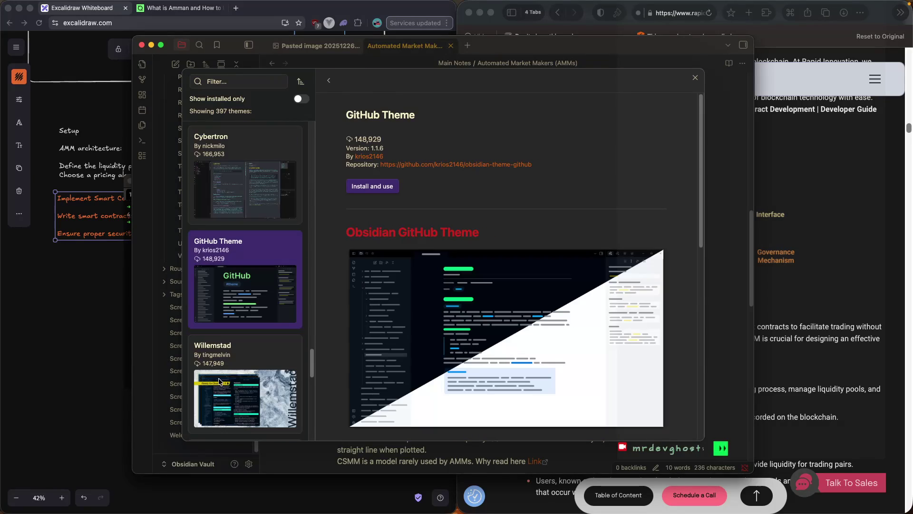
pyautogui.click(219, 380)
pyautogui.scroll(-1, 222, 365)
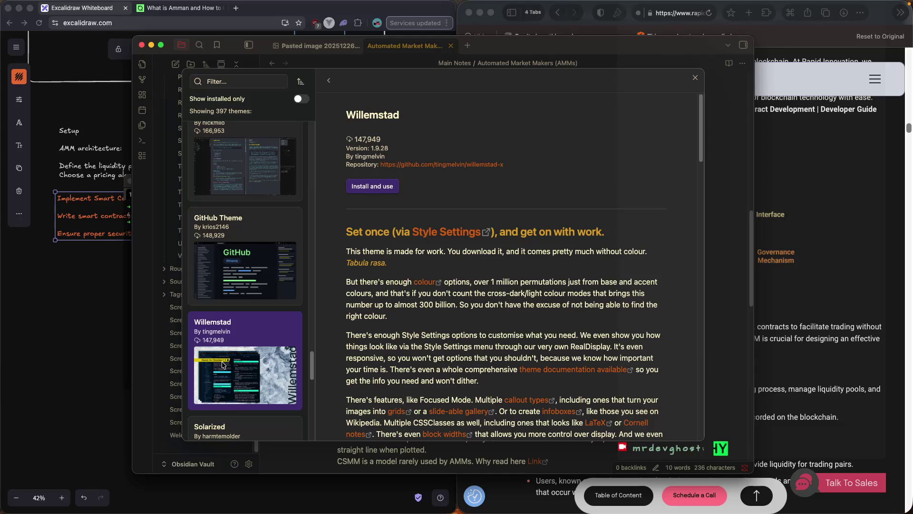
pyautogui.scroll(-3, 222, 364)
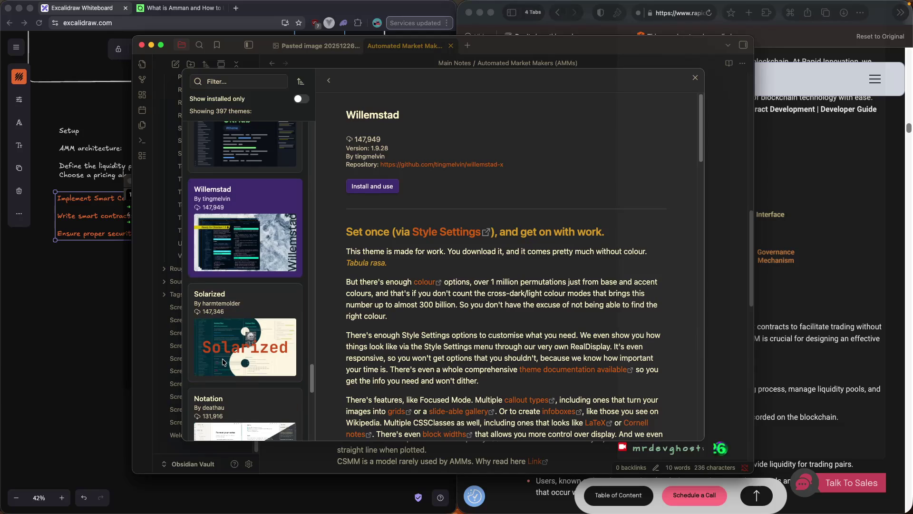
pyautogui.click(224, 363)
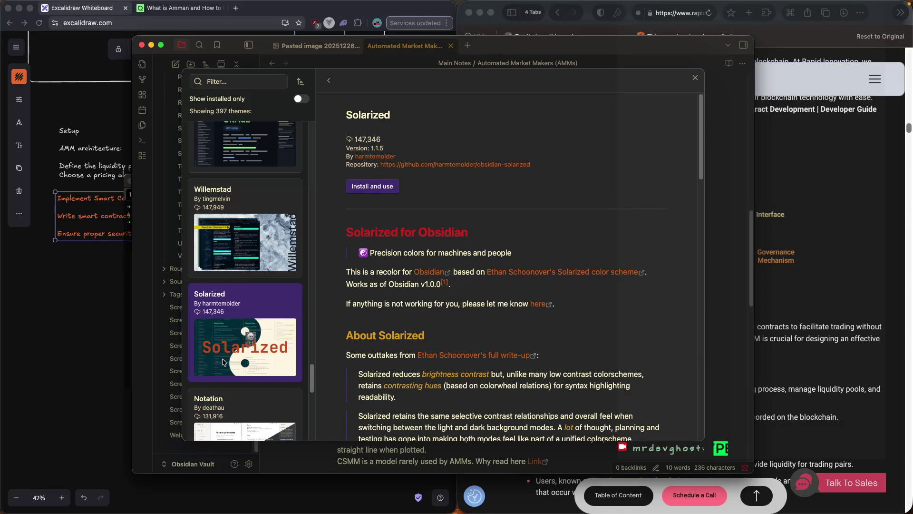
# Install and activate Typomagical 3.2.3, close the theme browser, and pick a brighter purple accent.
pyautogui.scroll(-2, 223, 362)
pyautogui.scroll(-2, 223, 362)
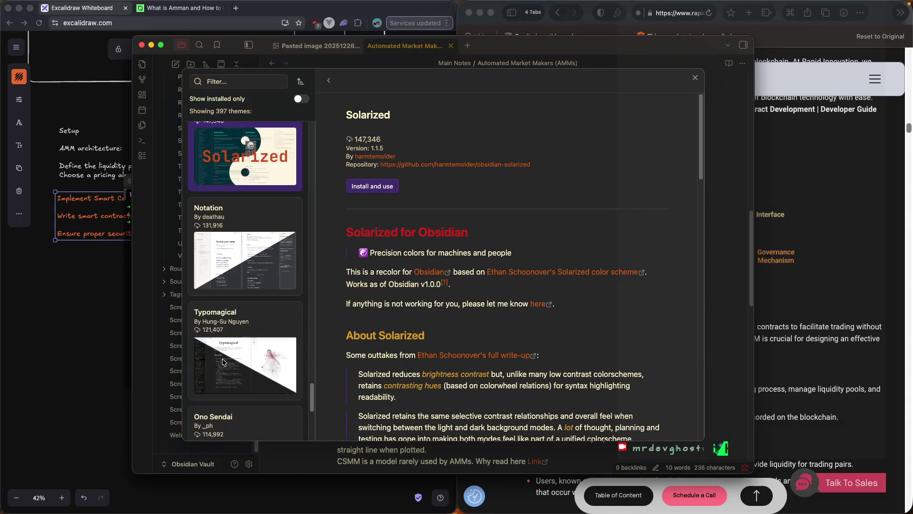
pyautogui.click(225, 364)
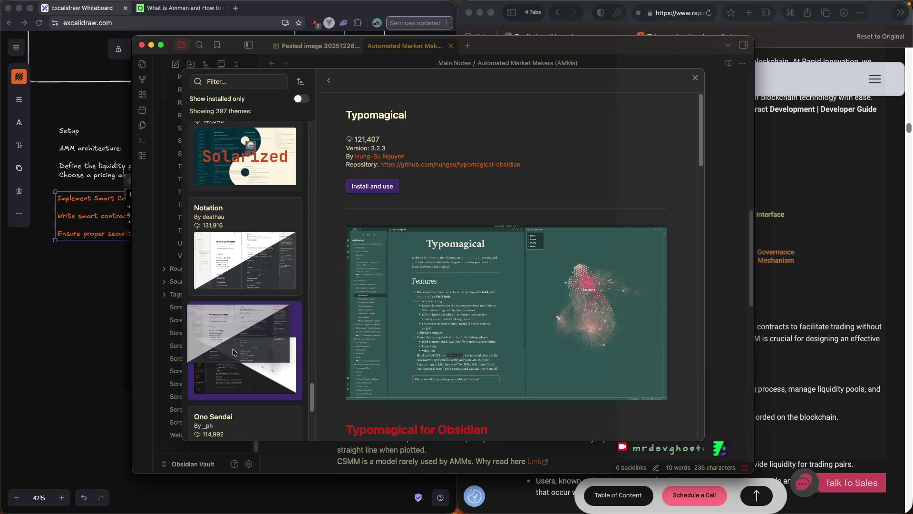
pyautogui.click(374, 187)
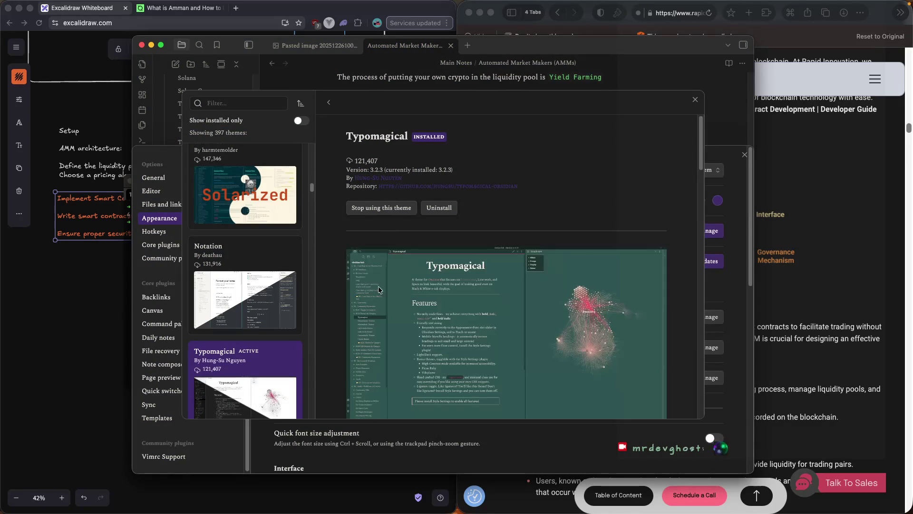
pyautogui.click(298, 121)
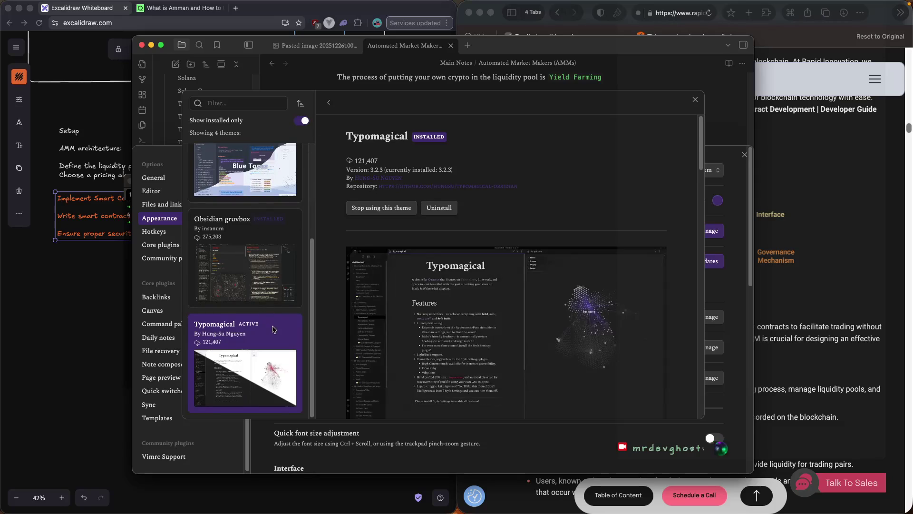
pyautogui.click(695, 100)
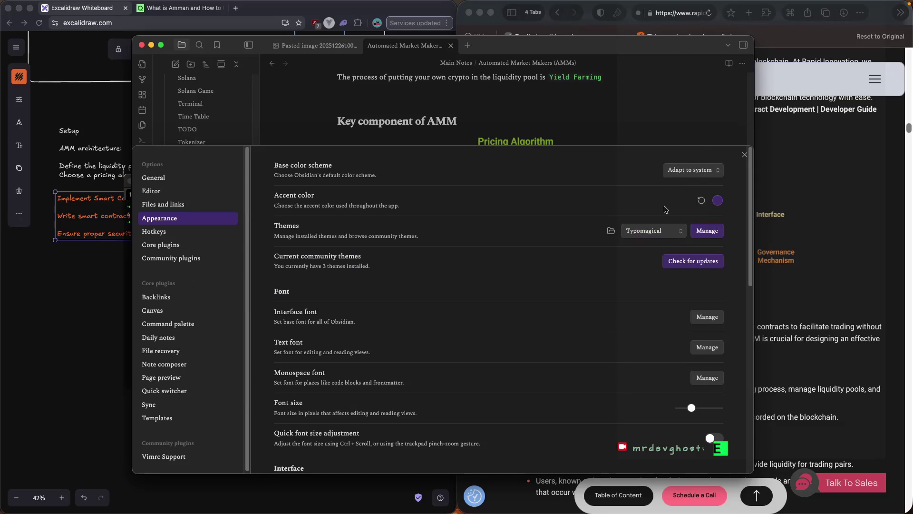
pyautogui.click(664, 233)
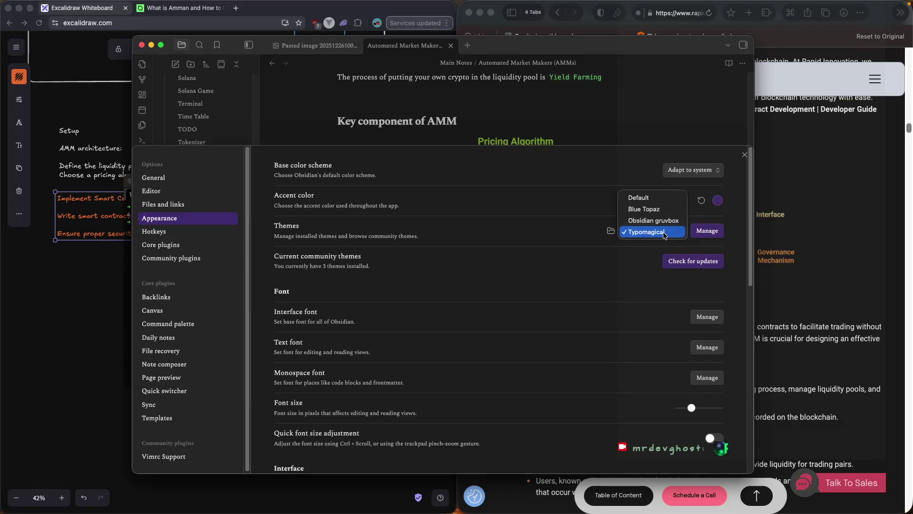
pyautogui.click(703, 233)
pyautogui.click(703, 232)
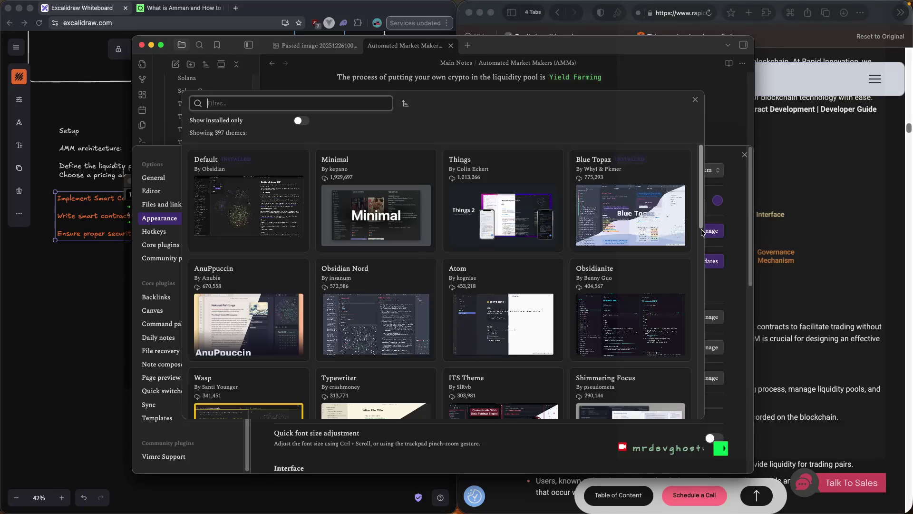
pyautogui.click(695, 100)
pyautogui.click(719, 200)
pyautogui.click(775, 219)
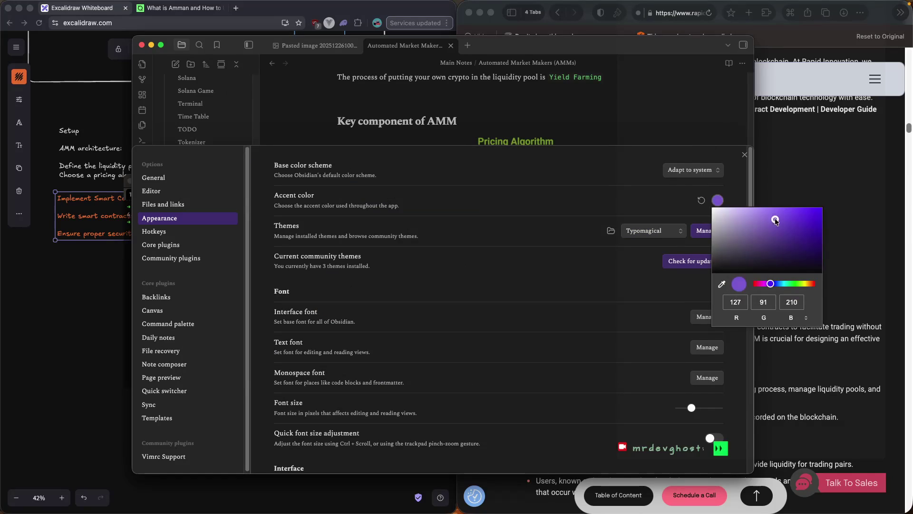
# Try a near-black accent, reset it, then settle on a darker purple accent colour.
pyautogui.moveTo(775, 218)
pyautogui.mouseDown()
pyautogui.moveTo(789, 233)
pyautogui.moveTo(782, 263)
pyautogui.mouseUp()
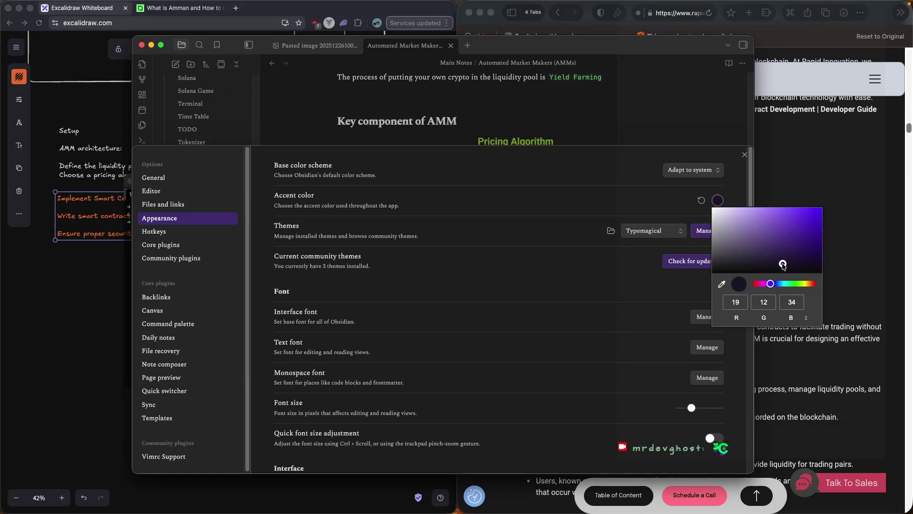
pyautogui.click(681, 295)
pyautogui.click(722, 206)
pyautogui.click(722, 206)
pyautogui.click(701, 200)
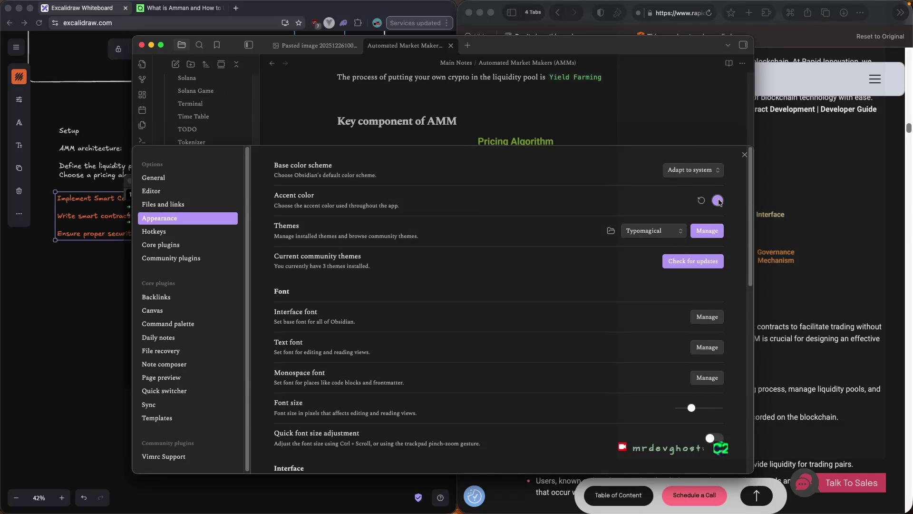
pyautogui.click(719, 200)
pyautogui.click(769, 227)
# Switch the base colour scheme to Dark after briefly trying Light.
pyautogui.click(685, 169)
pyautogui.click(685, 158)
pyautogui.click(685, 169)
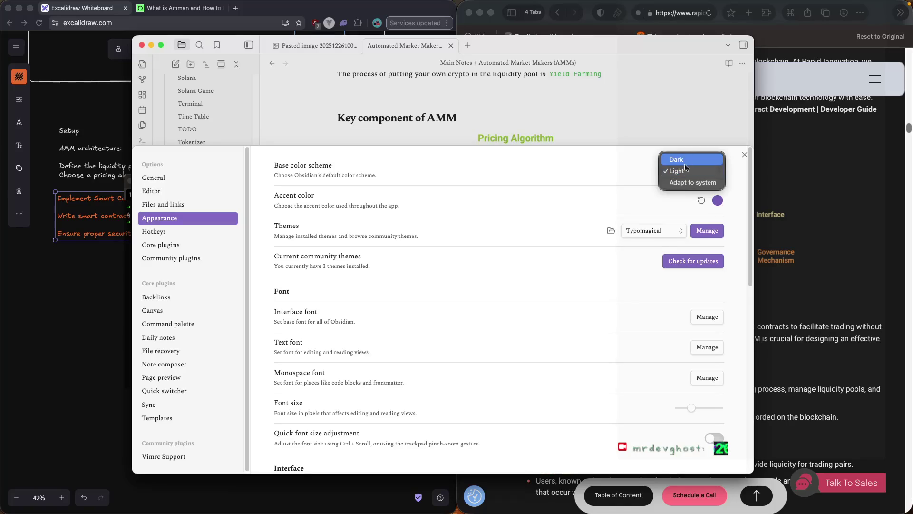
pyautogui.click(686, 159)
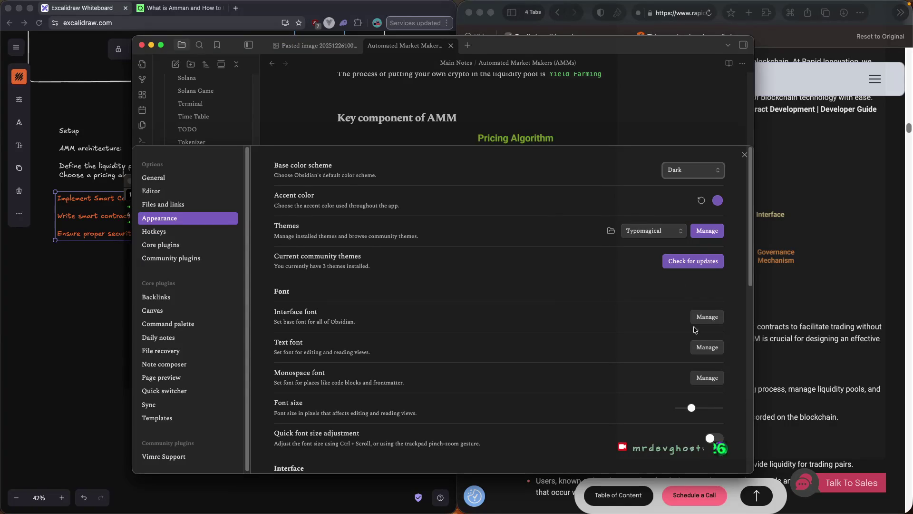
pyautogui.click(695, 316)
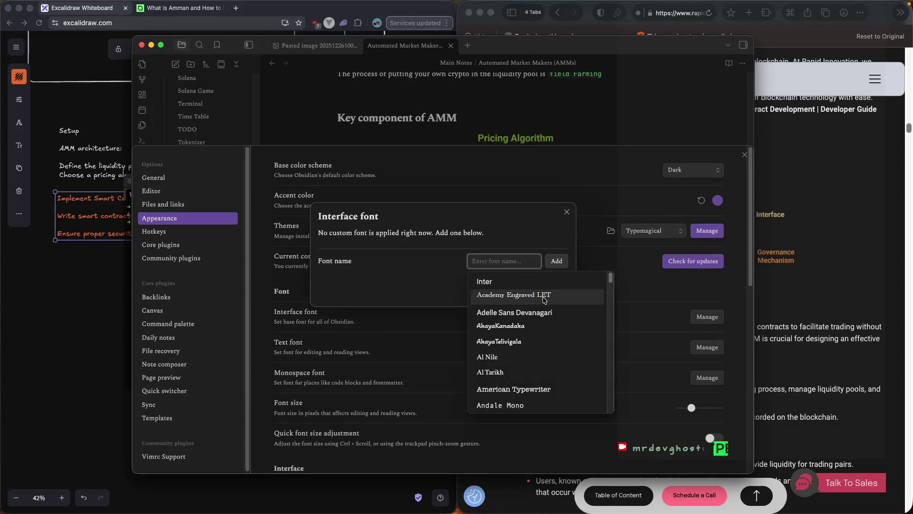
# Set the text font to Andale Mono, leaving the interface font unchanged.
pyautogui.click(540, 326)
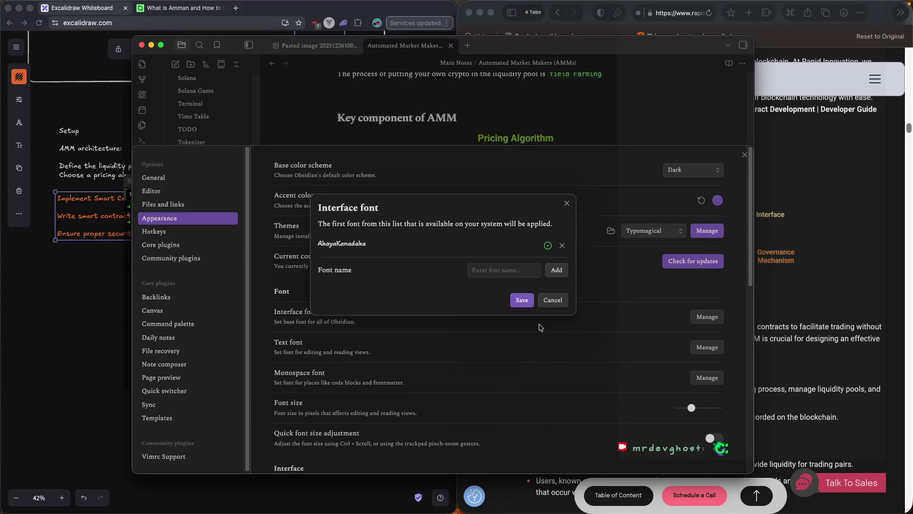
pyautogui.click(600, 331)
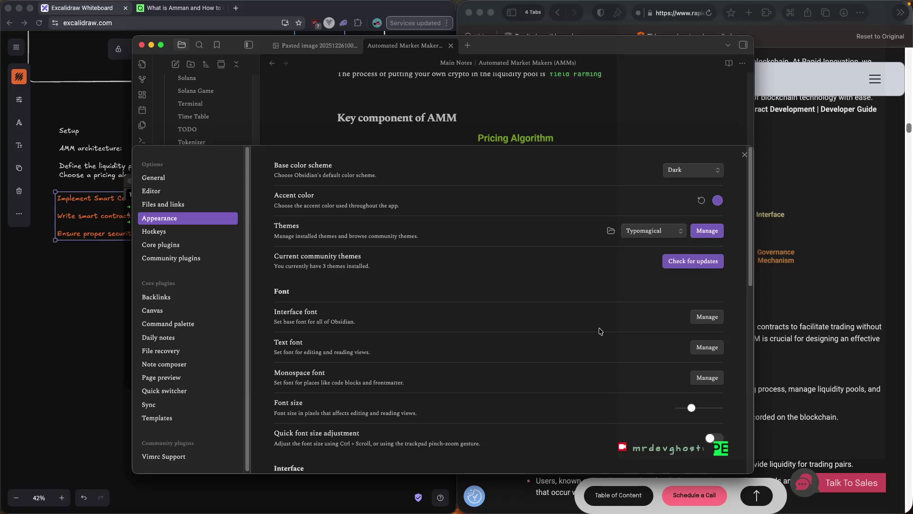
pyautogui.click(709, 347)
pyautogui.scroll(-2, 539, 358)
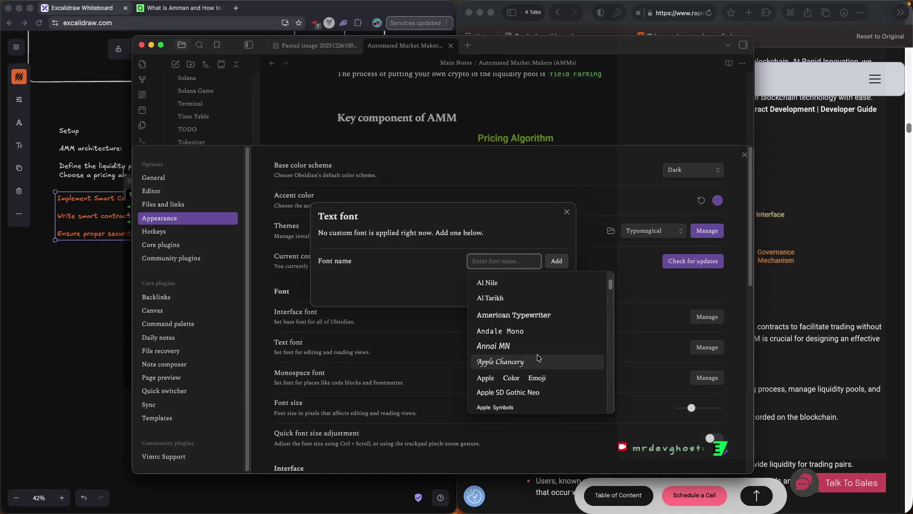
pyautogui.click(521, 333)
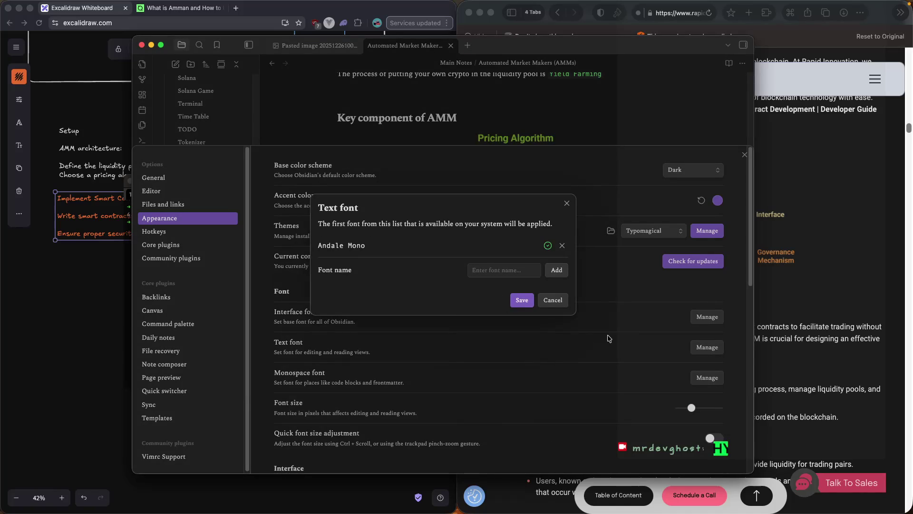
pyautogui.click(523, 301)
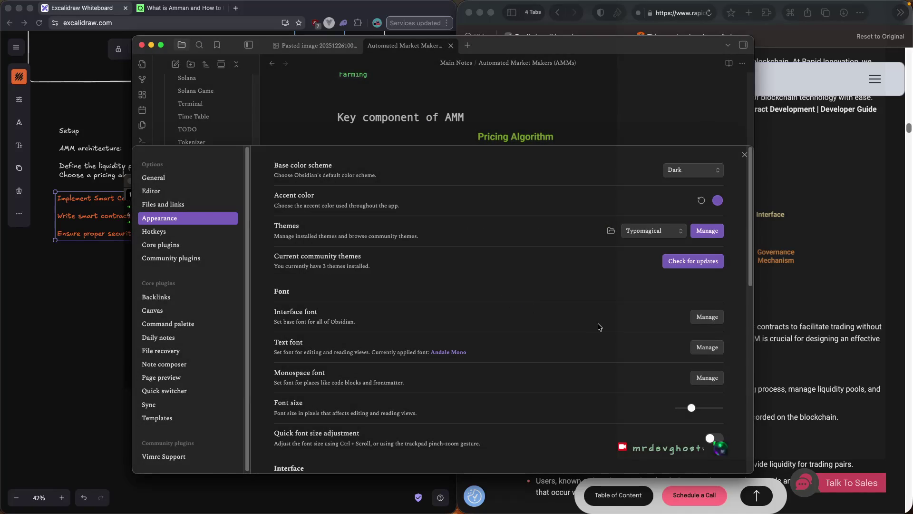
# Scroll through the Appearance settings and close the settings window.
pyautogui.scroll(-2, 599, 327)
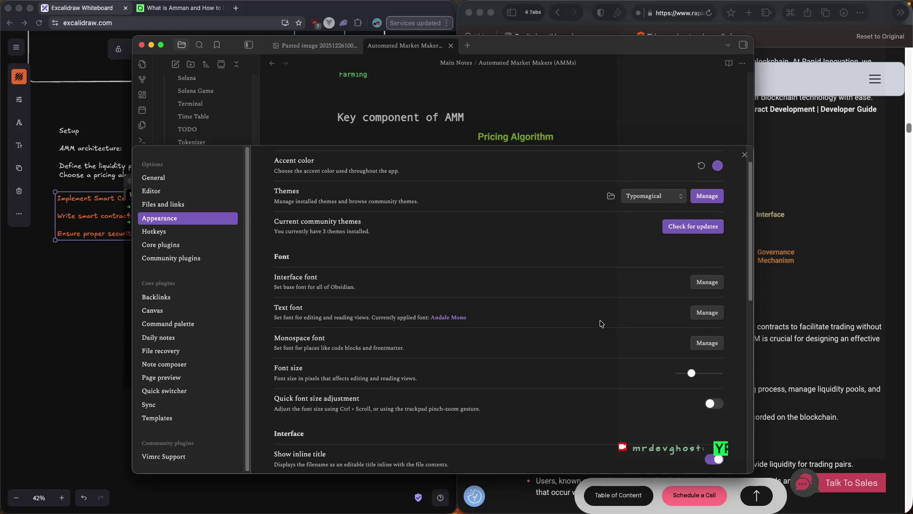
pyautogui.scroll(-2, 600, 323)
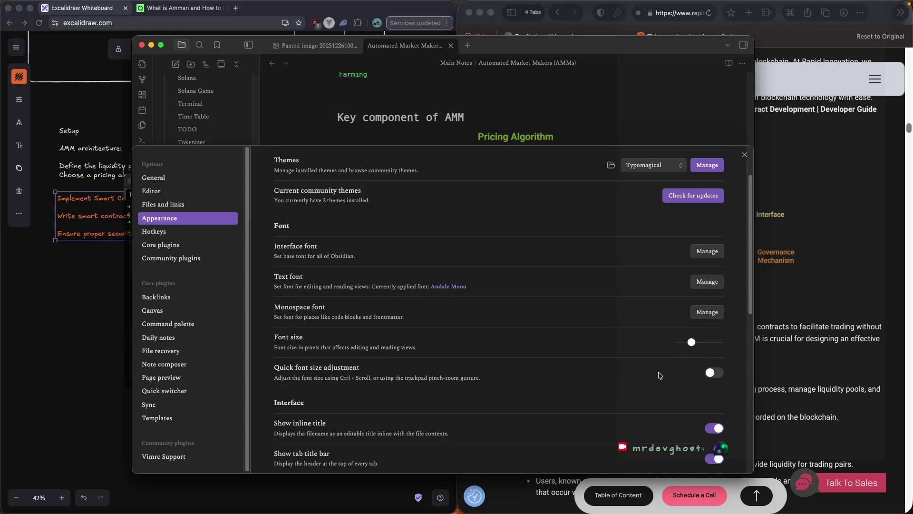
pyautogui.scroll(-4, 664, 382)
pyautogui.scroll(-15, 664, 382)
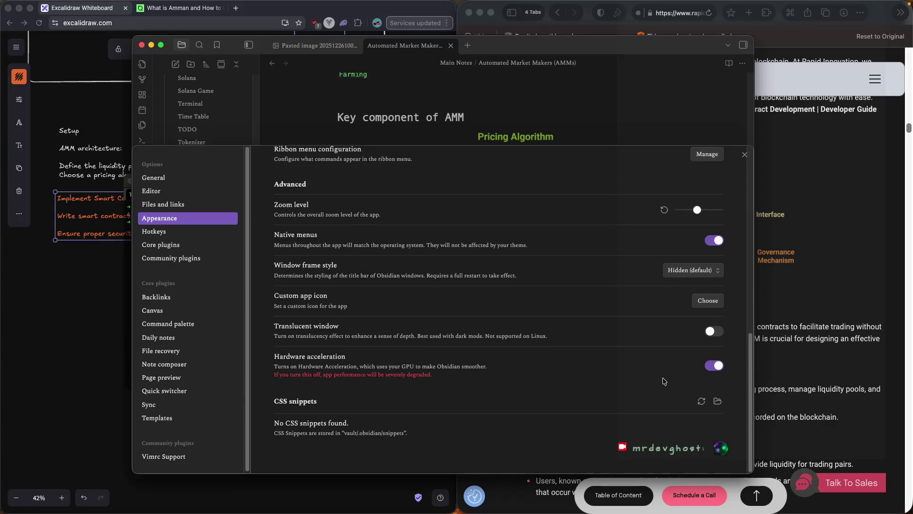
pyautogui.scroll(10, 664, 382)
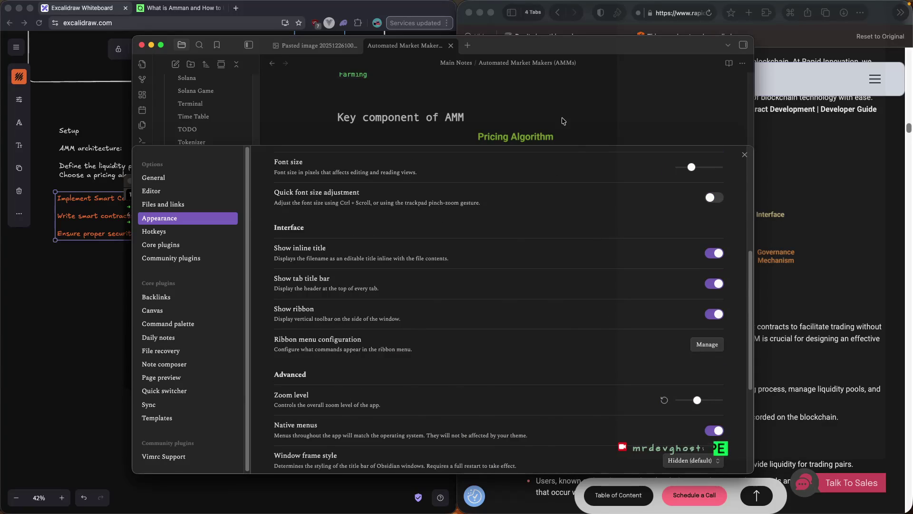
pyautogui.click(563, 120)
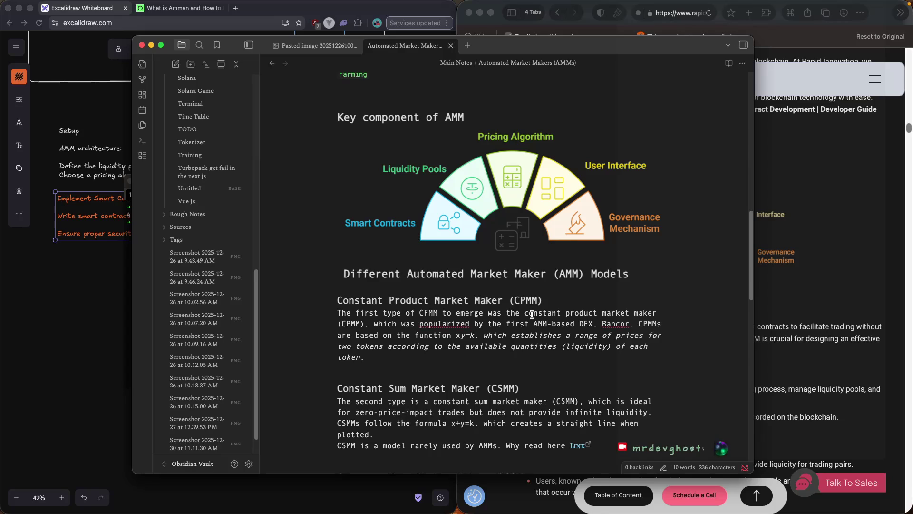
# Scroll over the restyled AMM note, open its options menu, then bring Safari's article forward.
pyautogui.scroll(-2, 532, 314)
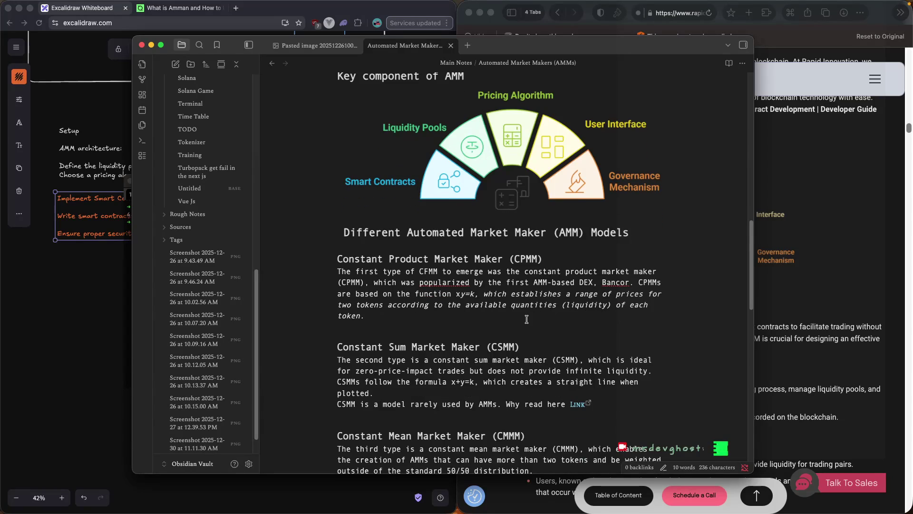
pyautogui.scroll(-20, 526, 319)
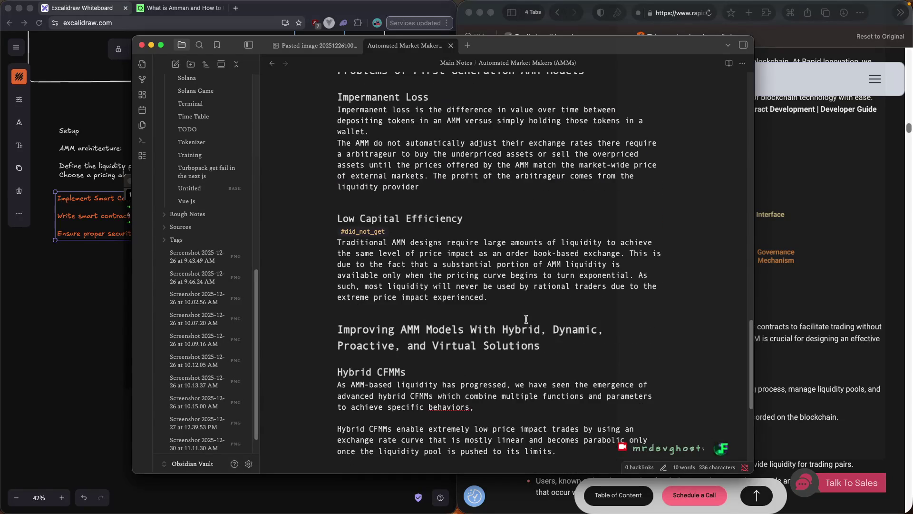
pyautogui.scroll(17, 526, 319)
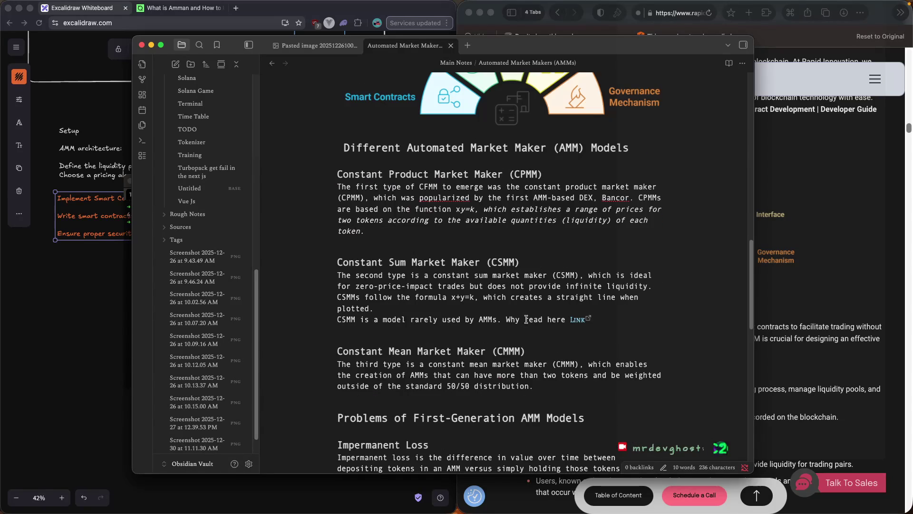
pyautogui.click(742, 64)
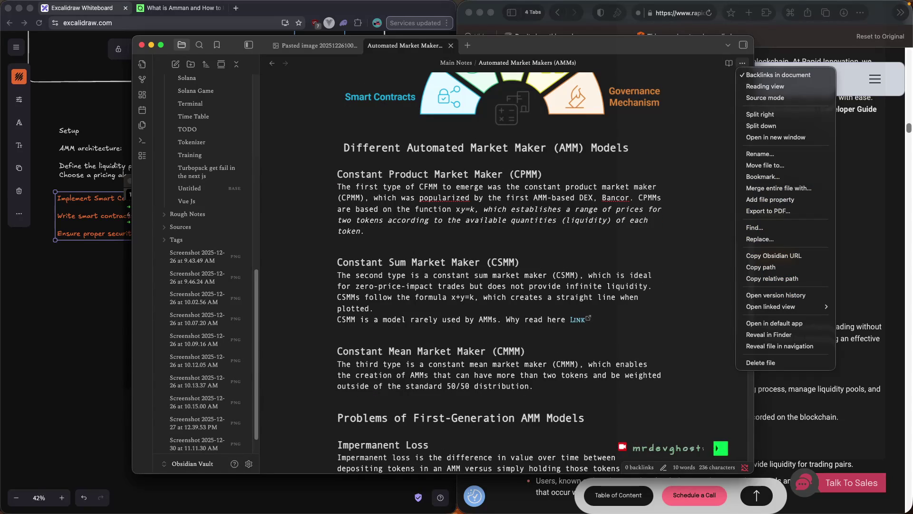
pyautogui.click(875, 247)
pyautogui.scroll(-6, 698, 258)
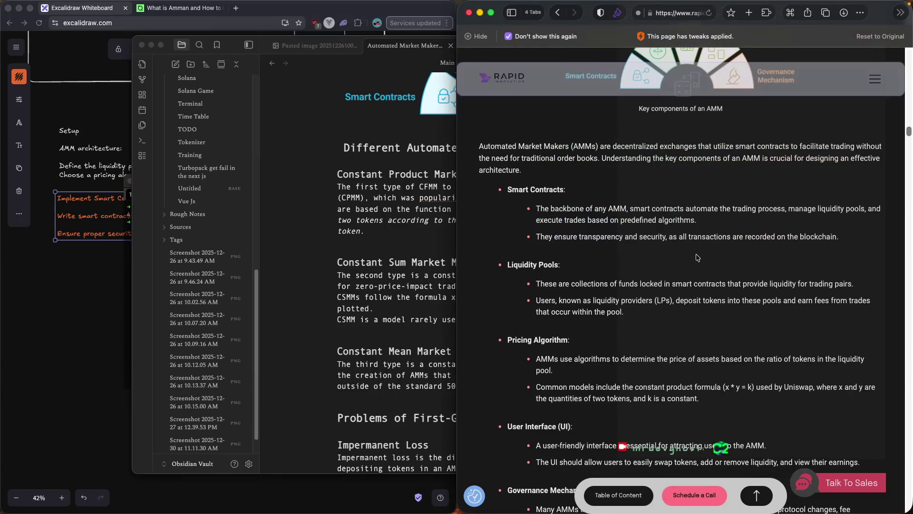
# Scroll to section 3.2 on token pair selection and highlight passages of its first paragraph.
pyautogui.scroll(-3, 698, 258)
pyautogui.scroll(-4, 697, 257)
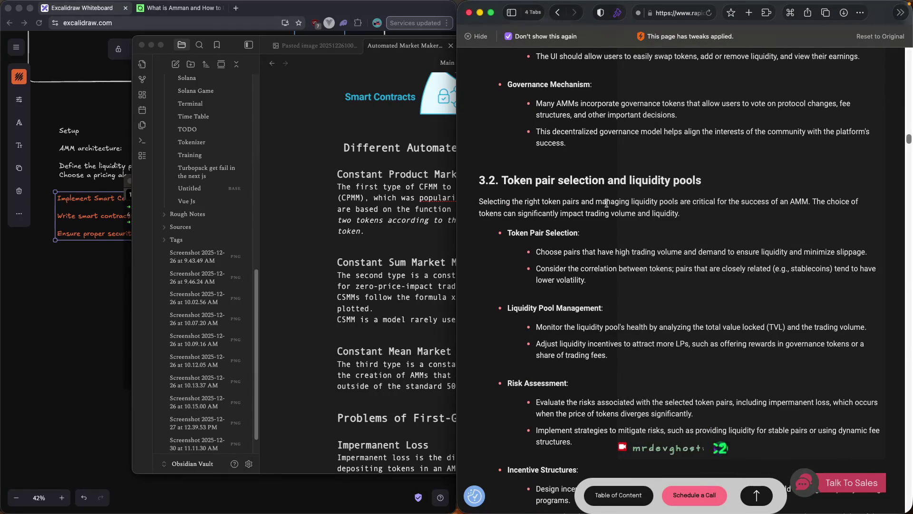
pyautogui.moveTo(479, 201); pyautogui.dragTo(529, 201)
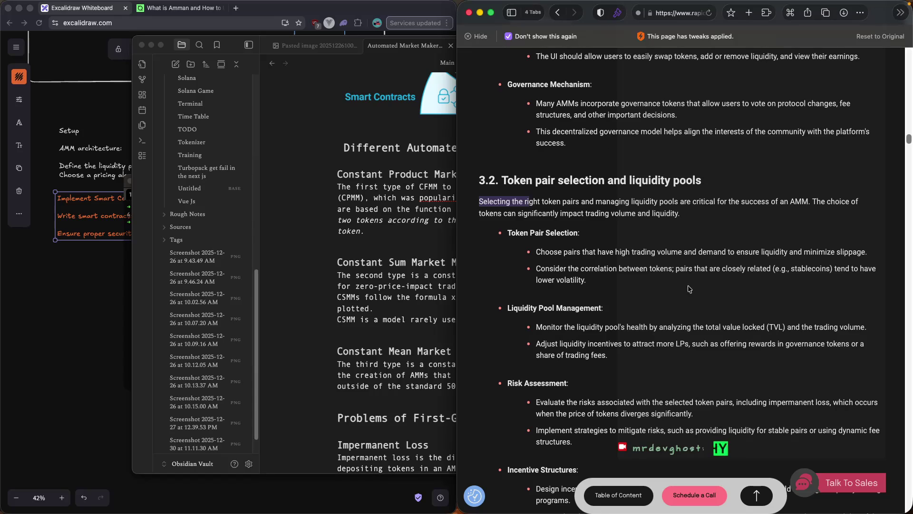
pyautogui.moveTo(630, 270); pyautogui.dragTo(672, 271)
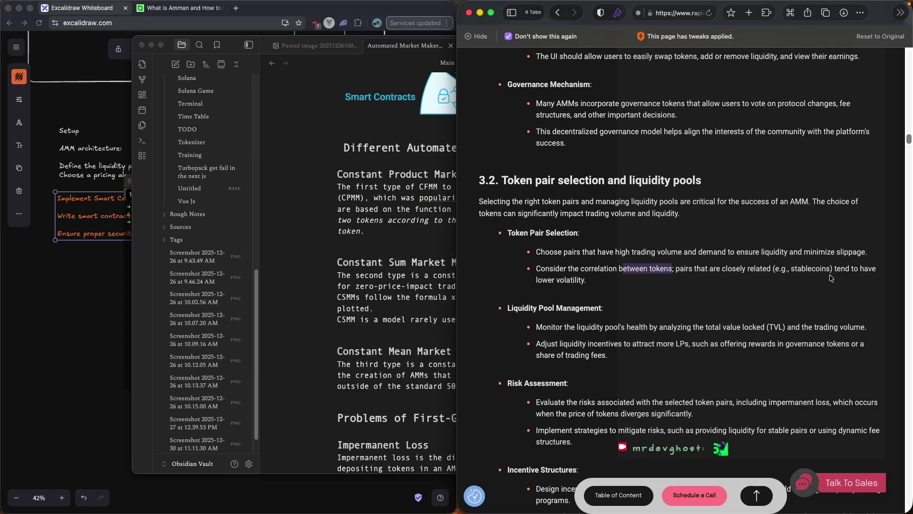
pyautogui.click(554, 259)
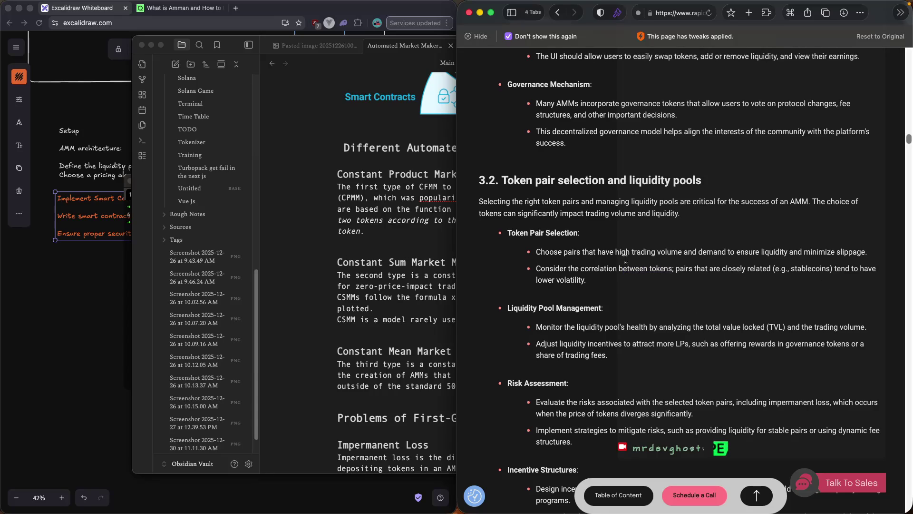
pyautogui.moveTo(633, 247); pyautogui.dragTo(676, 247)
pyautogui.moveTo(541, 251); pyautogui.dragTo(740, 251)
pyautogui.scroll(-1, 705, 318)
pyautogui.moveTo(508, 285); pyautogui.dragTo(562, 284)
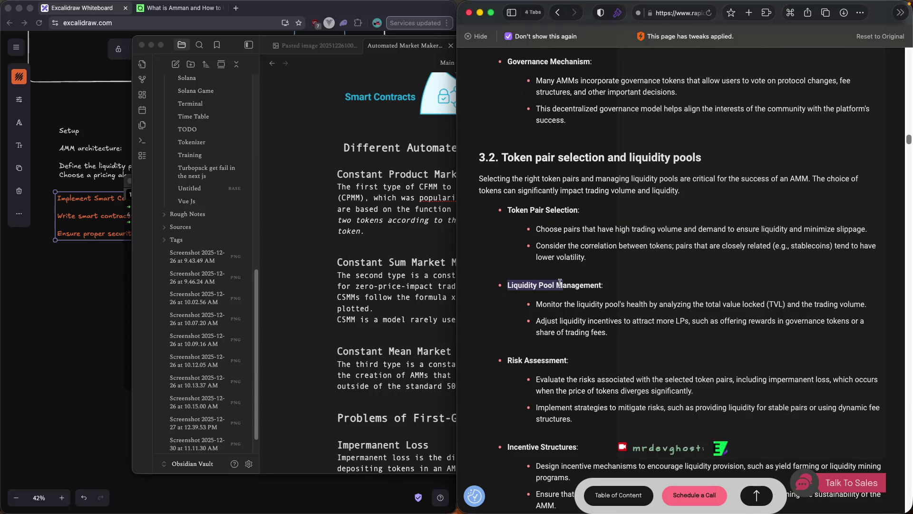
pyautogui.moveTo(590, 257); pyautogui.dragTo(516, 223)
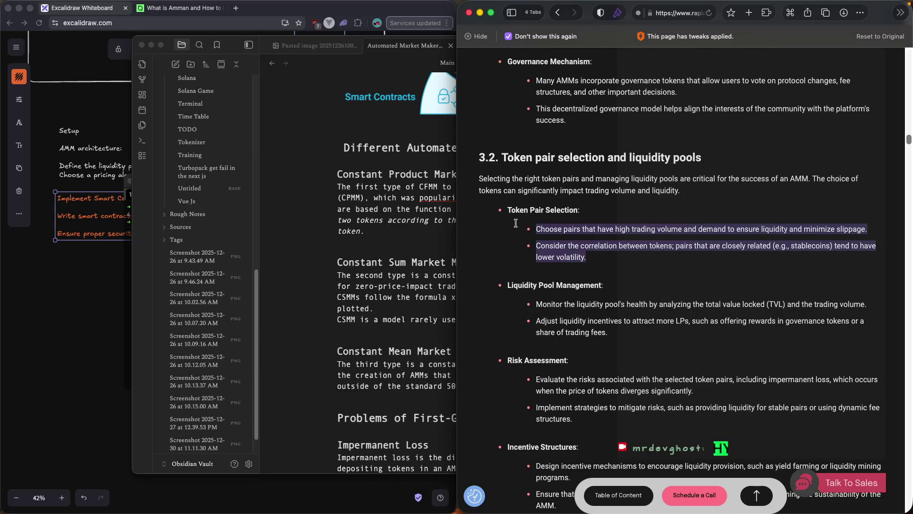
pyautogui.moveTo(536, 304); pyautogui.dragTo(603, 304)
pyautogui.moveTo(668, 305)
pyautogui.mouseDown()
pyautogui.moveTo(709, 312)
pyautogui.moveTo(801, 306)
pyautogui.mouseUp()
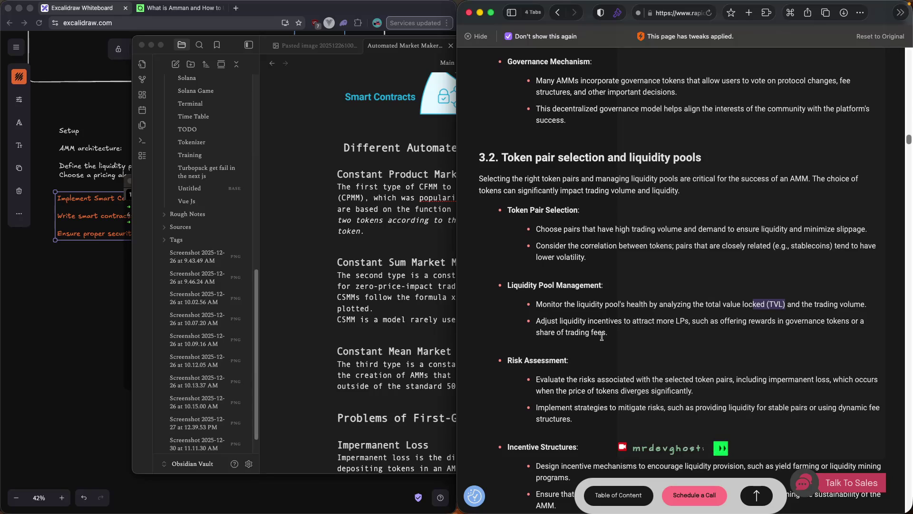
pyautogui.scroll(-1, 602, 336)
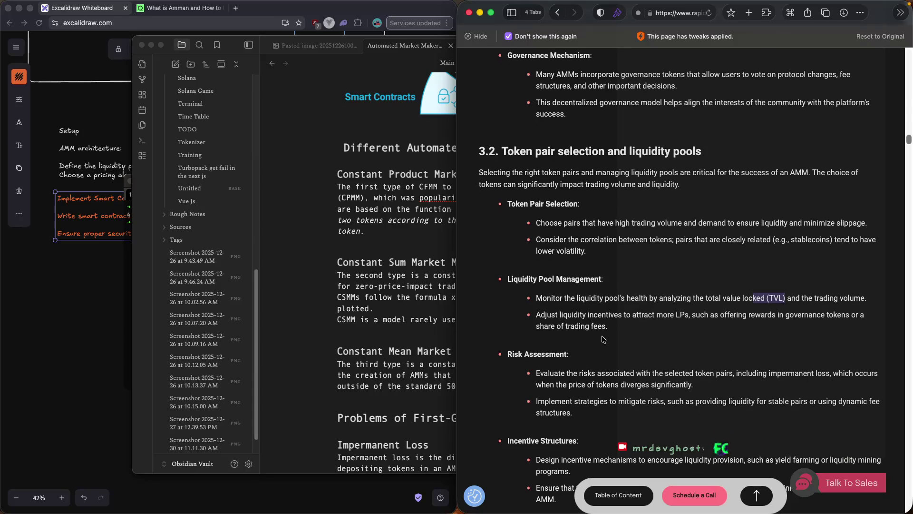
pyautogui.scroll(-3, 603, 339)
pyautogui.scroll(-1, 602, 337)
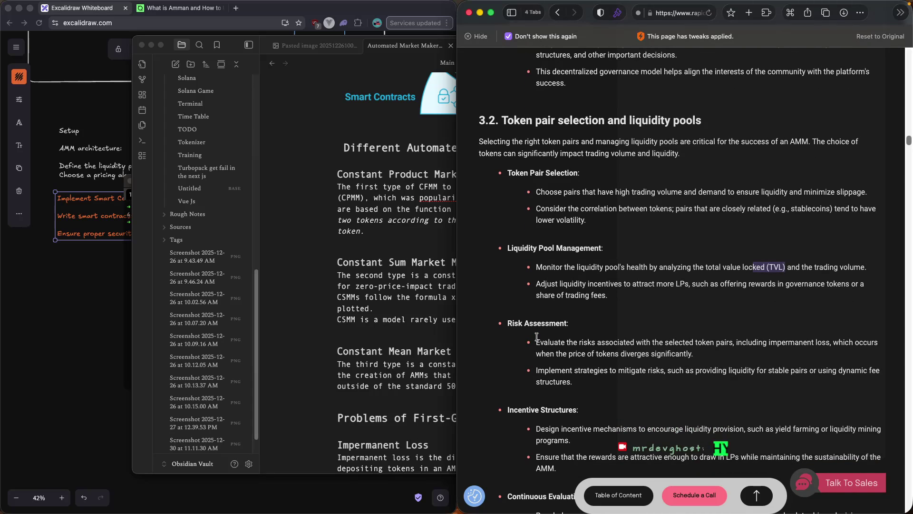
pyautogui.scroll(-1, 536, 336)
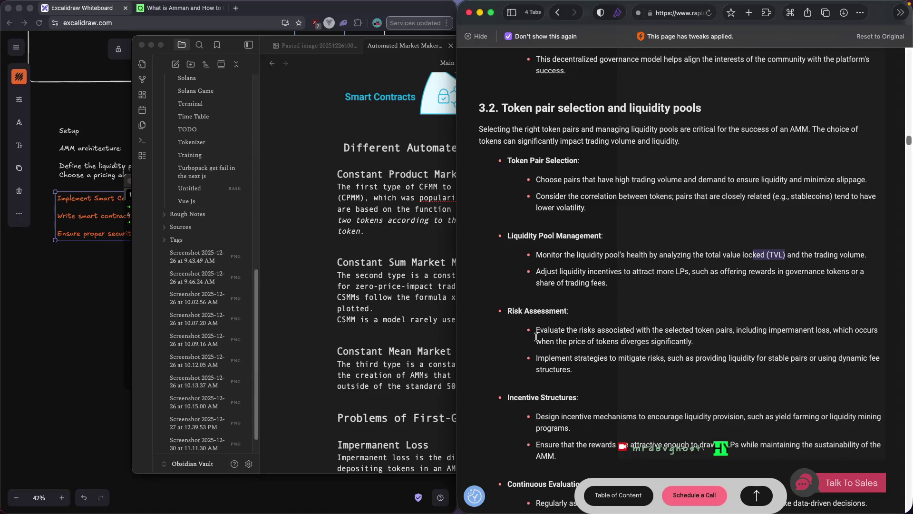
# Scroll past Incentive Structures and Continuous Evaluation to the section 3.3 heading.
pyautogui.scroll(-1, 536, 336)
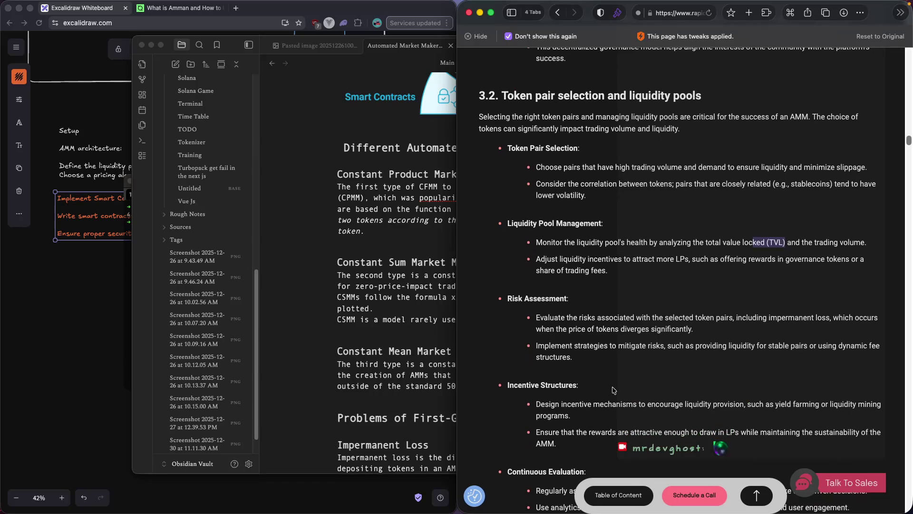
pyautogui.scroll(-4, 671, 387)
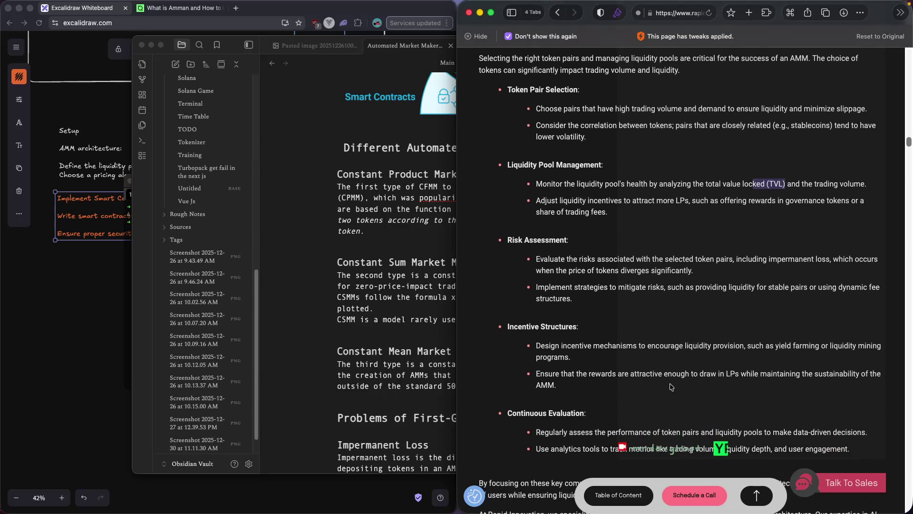
pyautogui.scroll(-1, 670, 387)
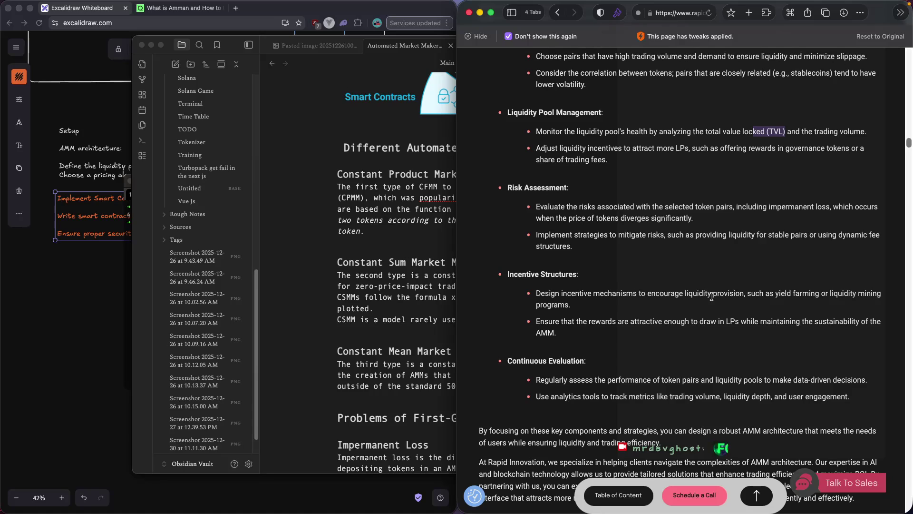
pyautogui.scroll(-3, 712, 297)
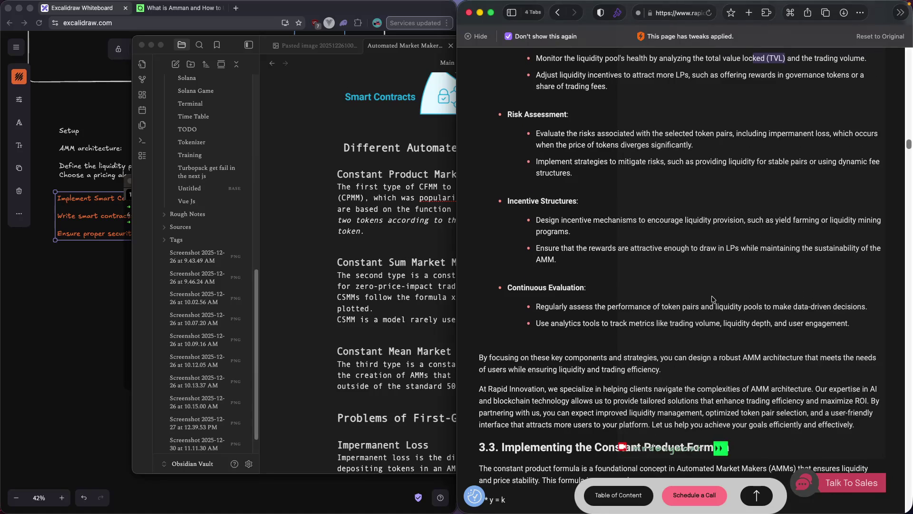